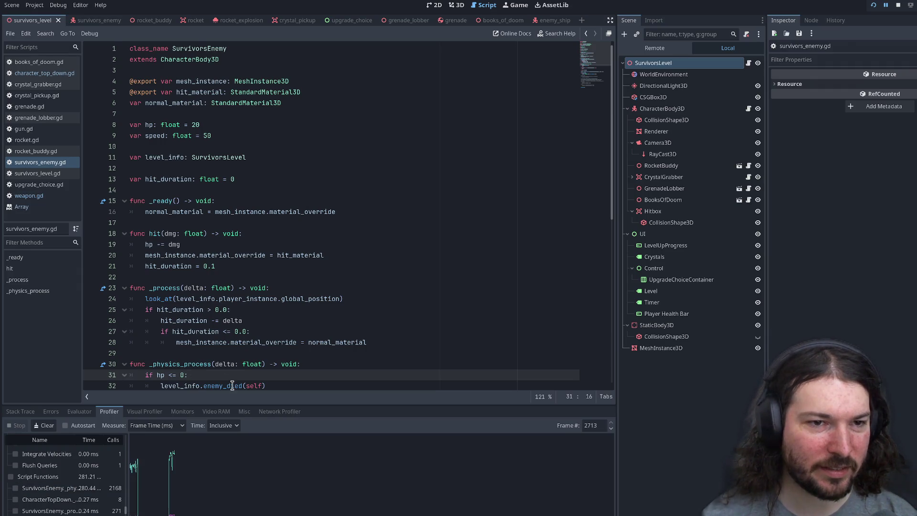
- Review survivors_enemy.gd and the profiler's SurvivorsEnemy physics cost of about 280 ms over 2168 calls
scroll(232, 385, down, 3)
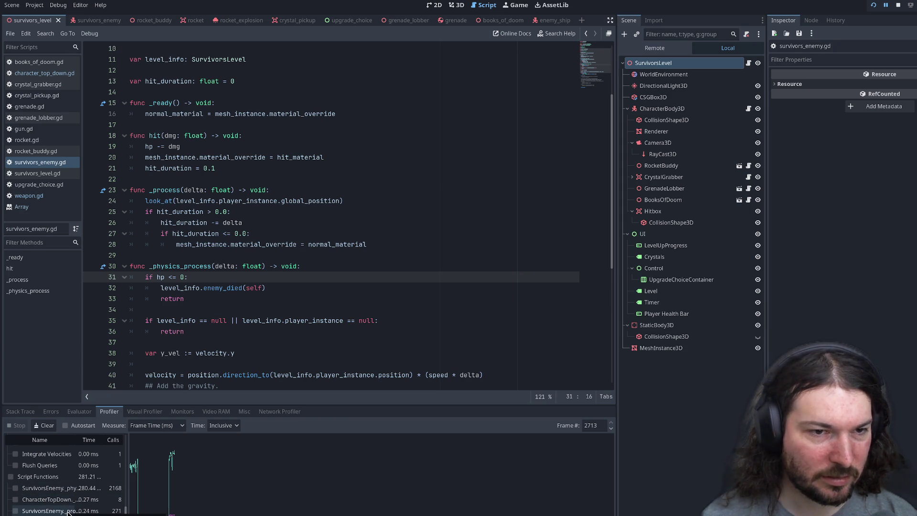
scroll(157, 283, down, 2)
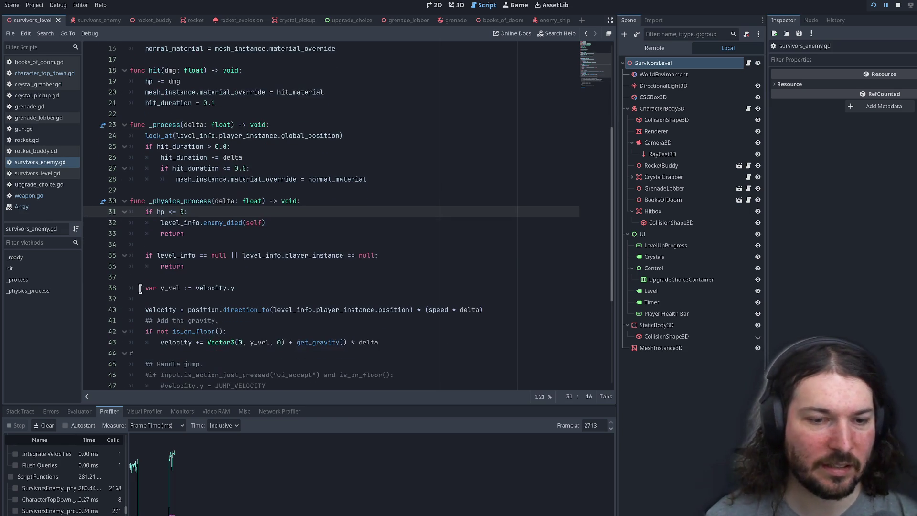
scroll(273, 183, down, 2)
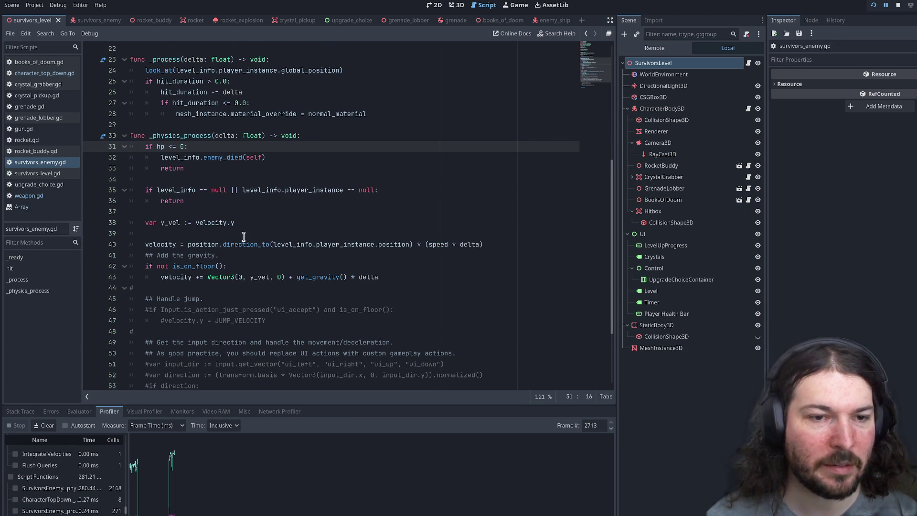
mouse_move(234, 239)
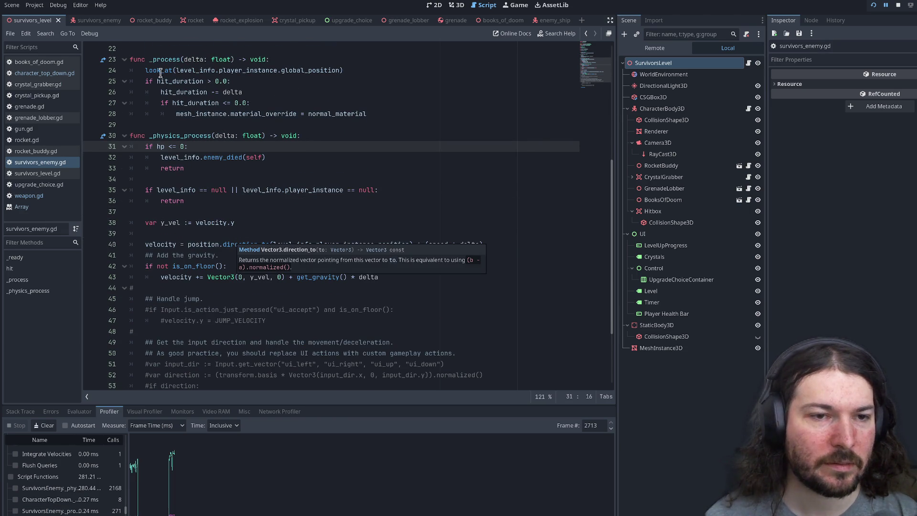
scroll(224, 205, down, 3)
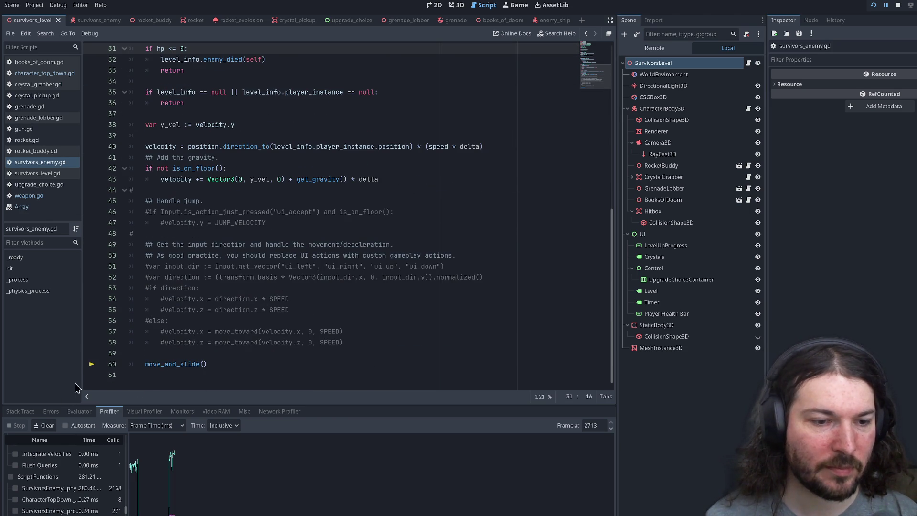
scroll(101, 508, down, 5)
scroll(106, 496, up, 5)
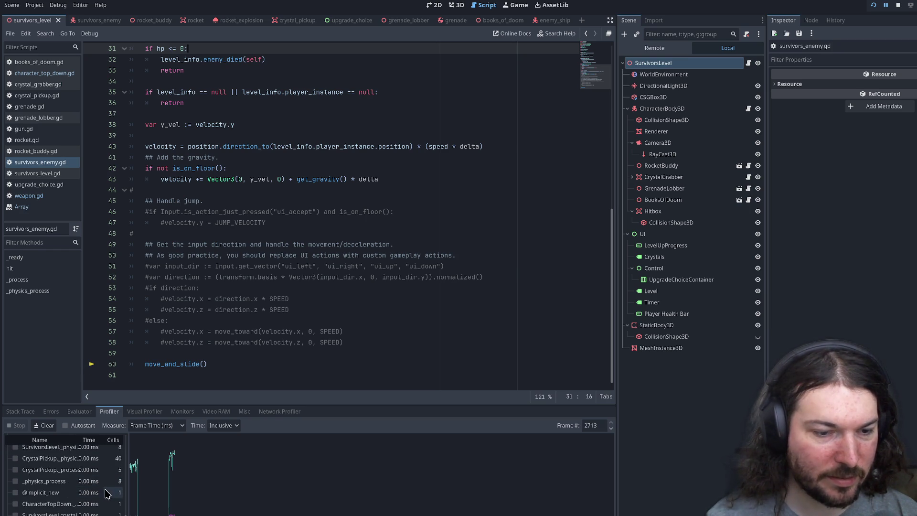
- Resume the paused game, stop it, and put the caret on line 40 of the enemy script
click(884, 6)
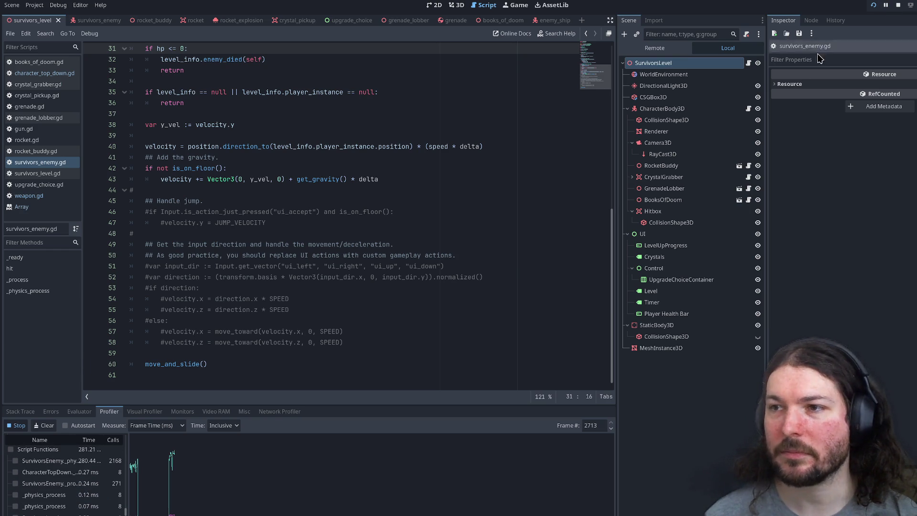
click(899, 6)
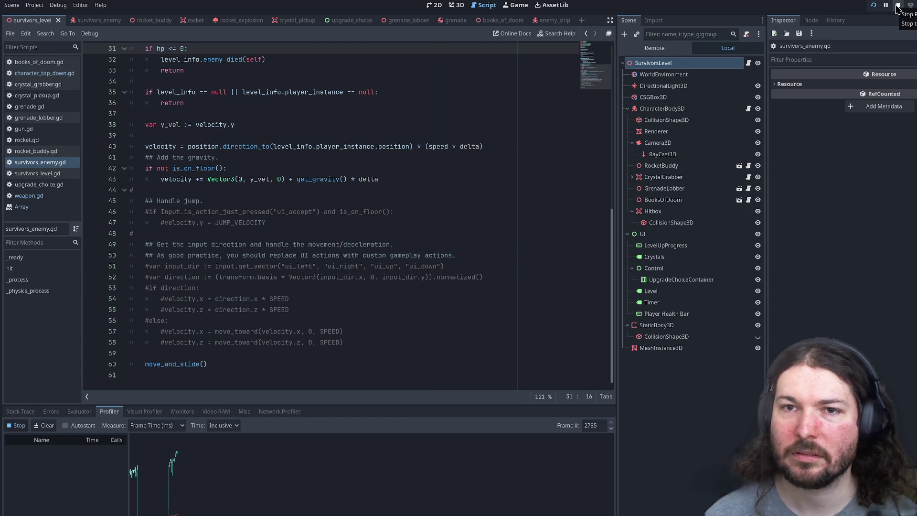
click(897, 8)
click(297, 147)
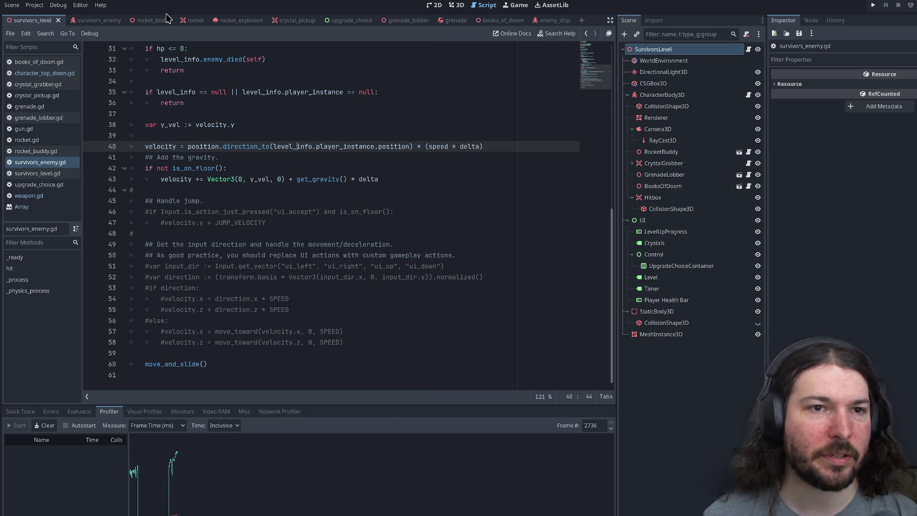
- Open the enemy_ship scene in the 3D view and select the ship's body mesh
click(551, 21)
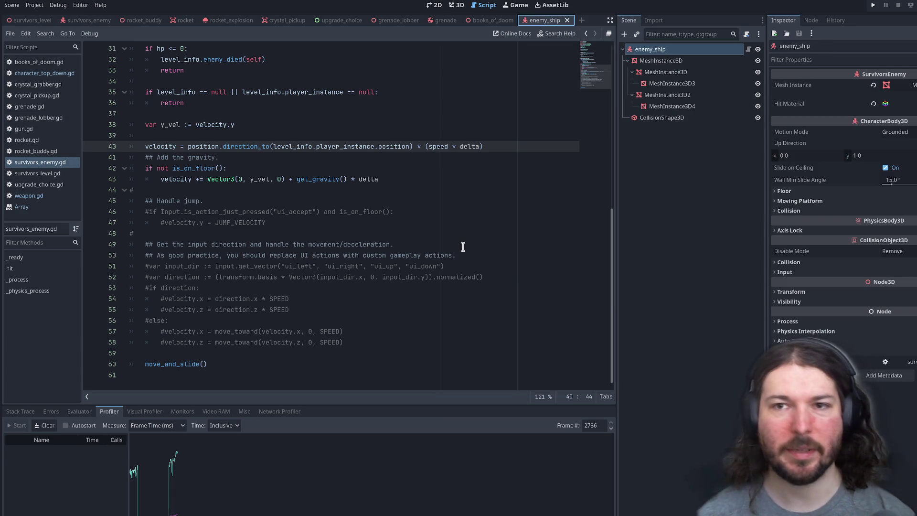
click(456, 5)
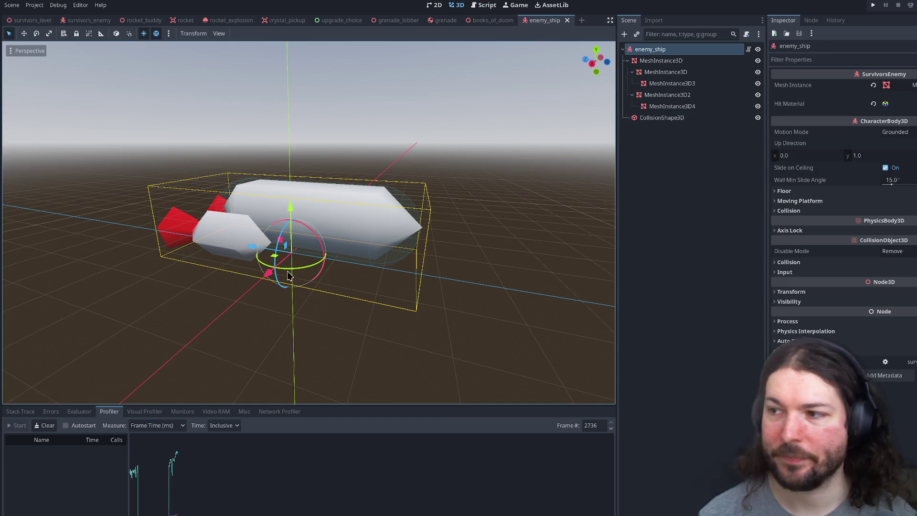
mouse_move(391, 237)
mouse_down()
mouse_move(440, 236)
mouse_move(451, 271)
mouse_move(606, 119)
mouse_up()
click(674, 60)
drag(425, 189, 414, 191)
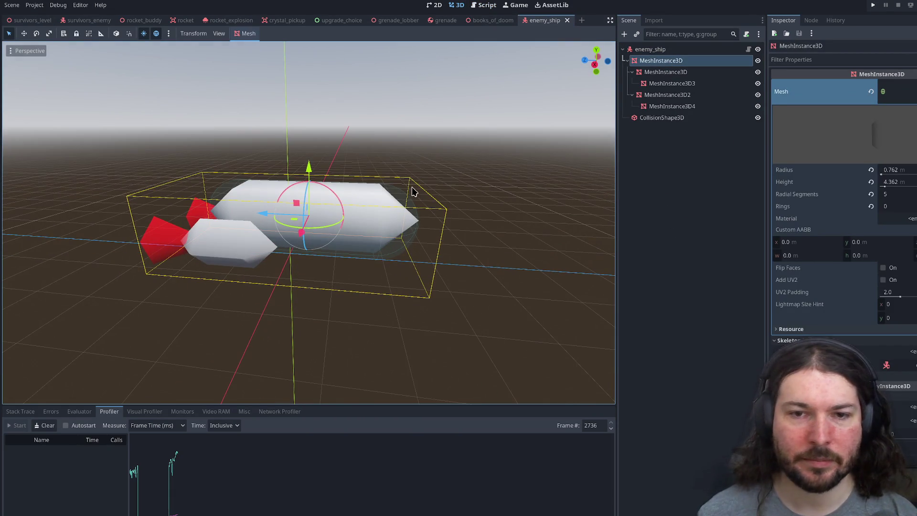
click(675, 262)
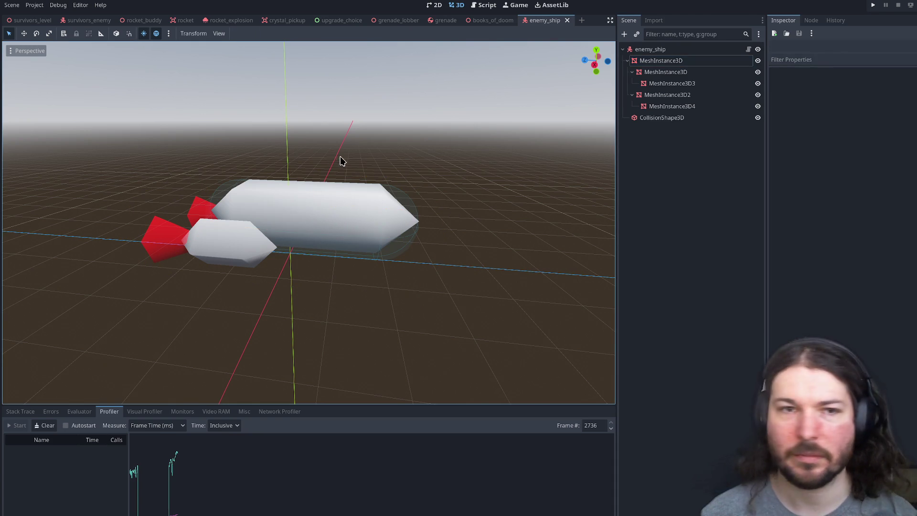
click(363, 238)
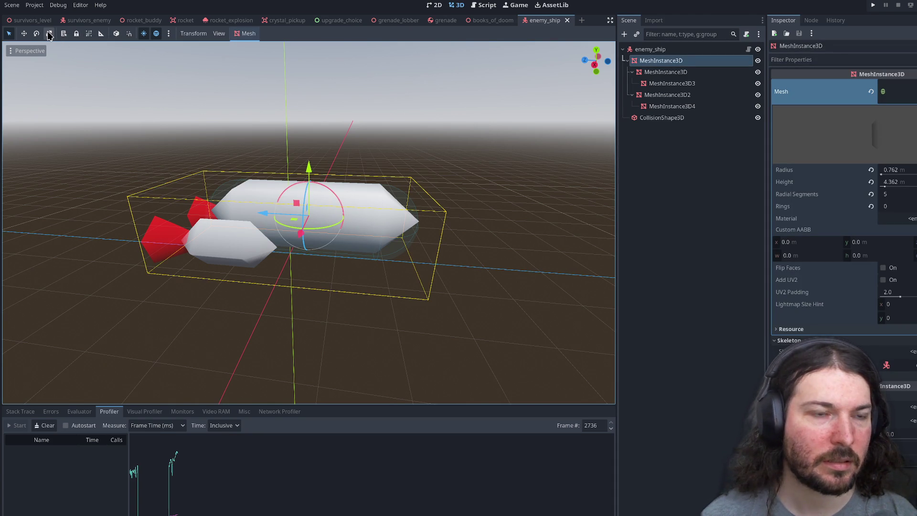
- Shrink the ship's body mesh with the Scale tool
click(49, 34)
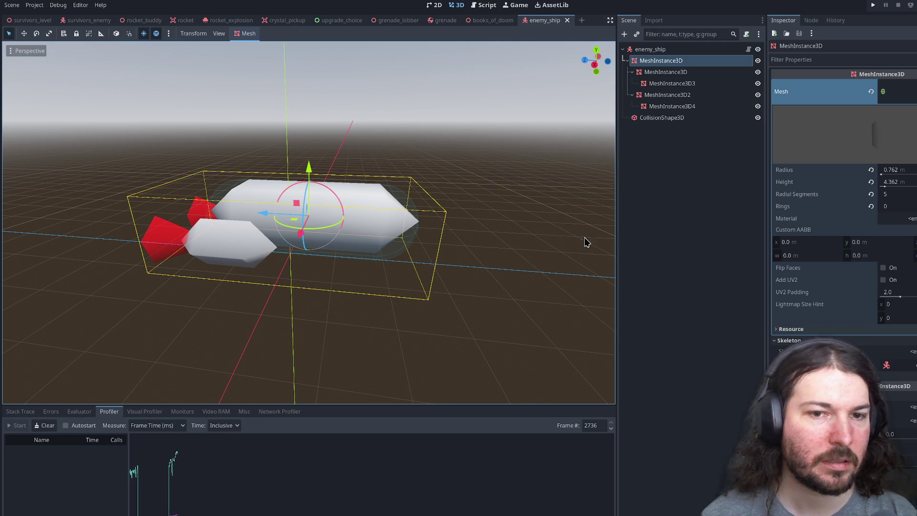
click(399, 175)
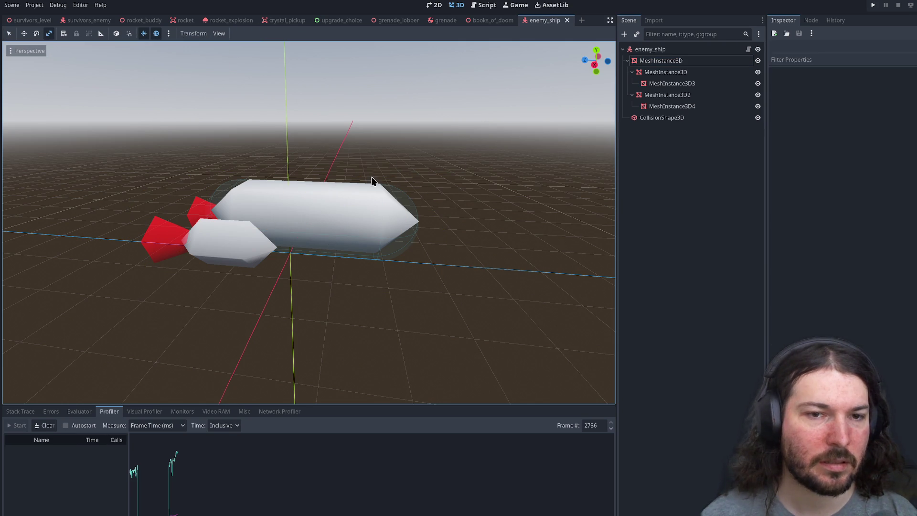
click(337, 222)
click(512, 129)
click(354, 199)
mouse_move(355, 200)
mouse_down()
mouse_move(354, 211)
mouse_move(341, 216)
mouse_up()
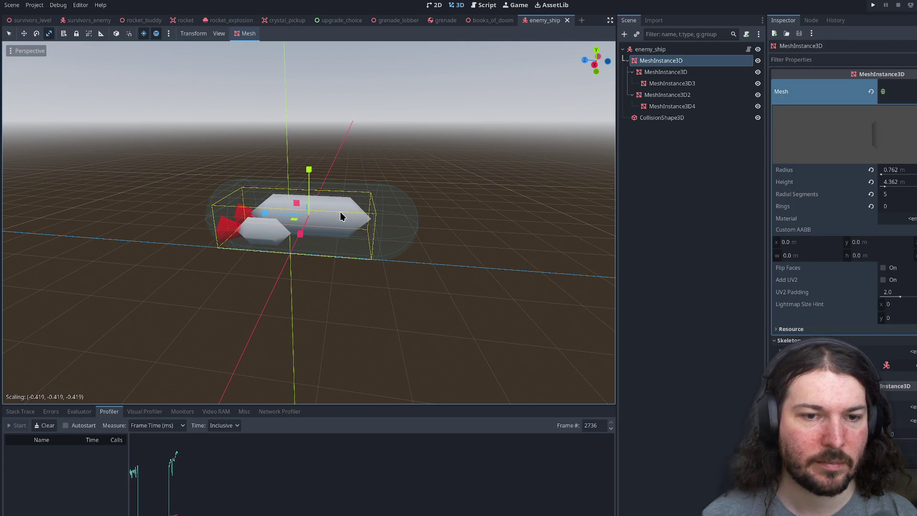
mouse_move(427, 195)
mouse_down()
mouse_move(458, 172)
mouse_move(389, 185)
mouse_move(403, 193)
mouse_up()
- In Front view, lower the ship mesh by 0.375 units along Y
key(w)
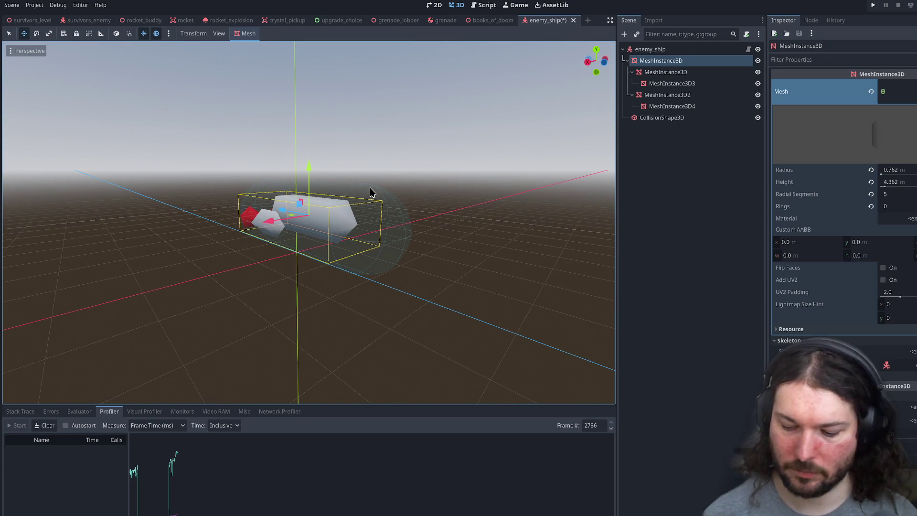
key(KP_1)
drag(314, 165, 315, 186)
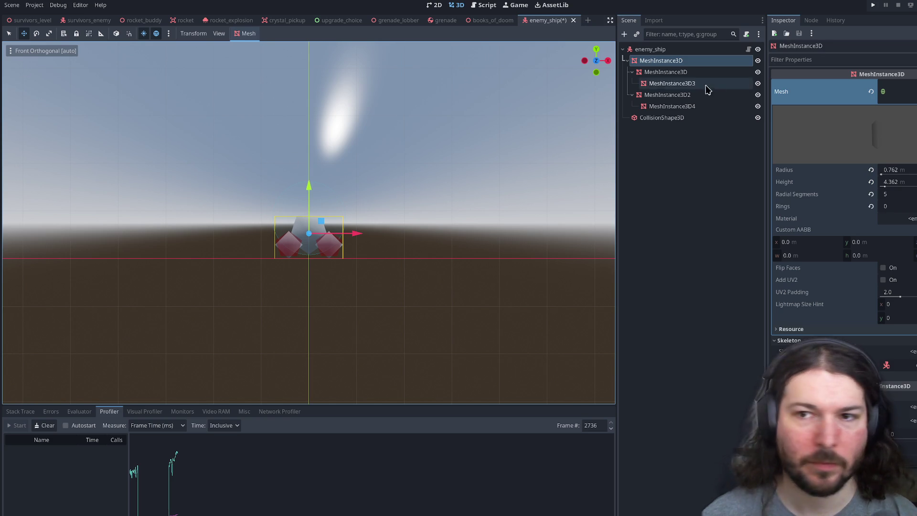
click(663, 117)
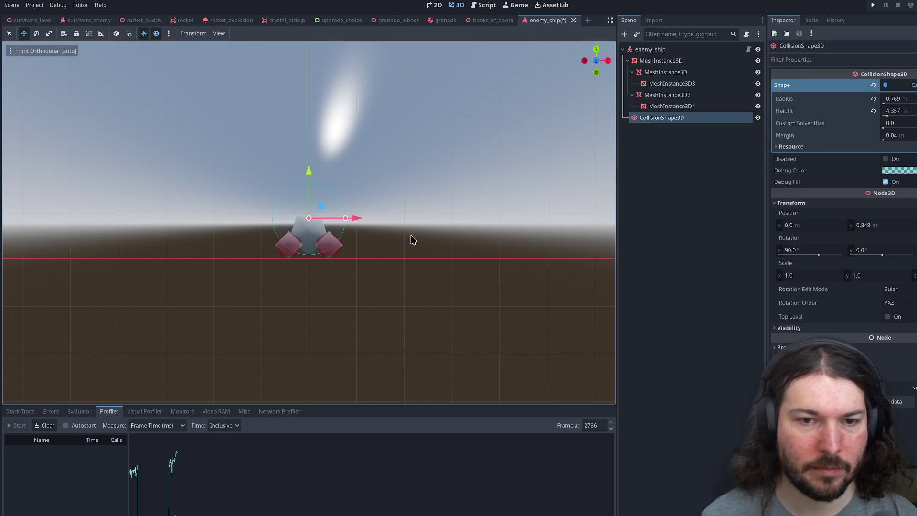
- In Front view, shrink the collision capsule's radius and lower it onto the ship
mouse_move(346, 174)
mouse_down()
mouse_move(368, 152)
mouse_move(348, 217)
mouse_up()
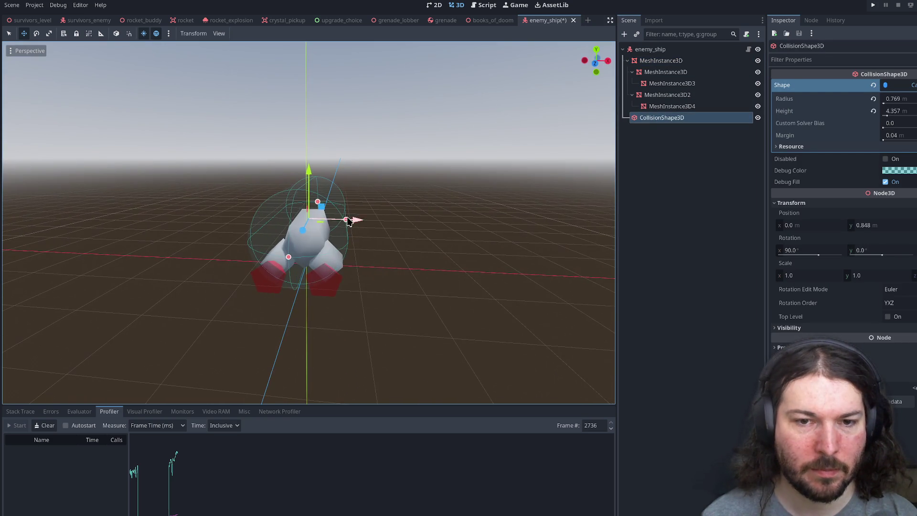
key(KP_1)
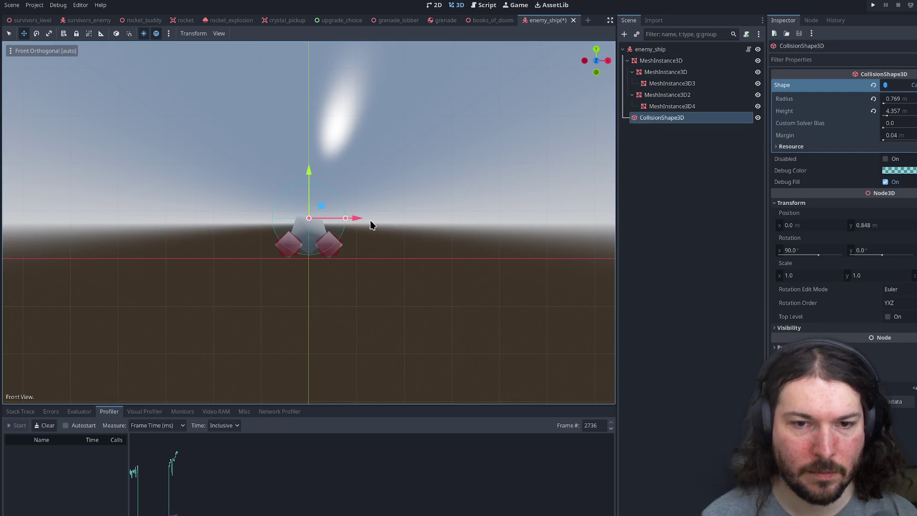
drag(346, 219, 335, 222)
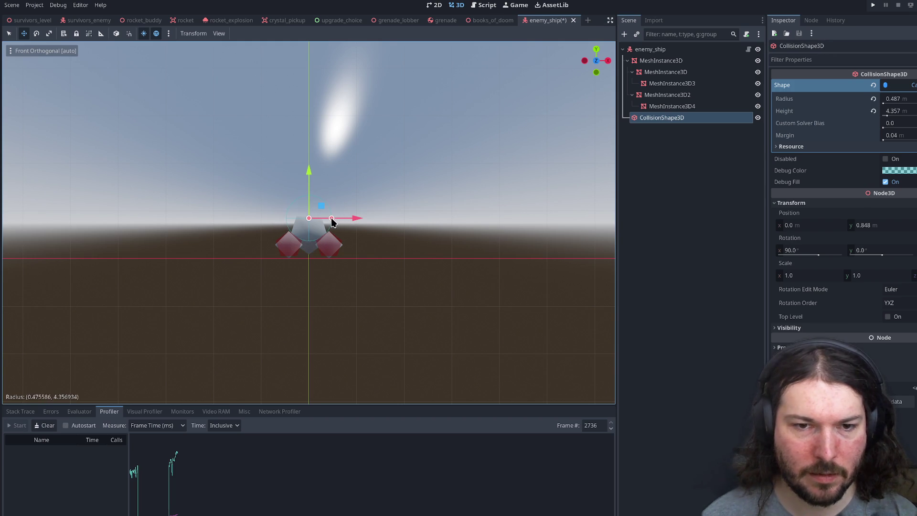
drag(310, 177, 320, 193)
- From the side view, shorten the capsule to the ship's length and align it at y 0.473
key(KP_3)
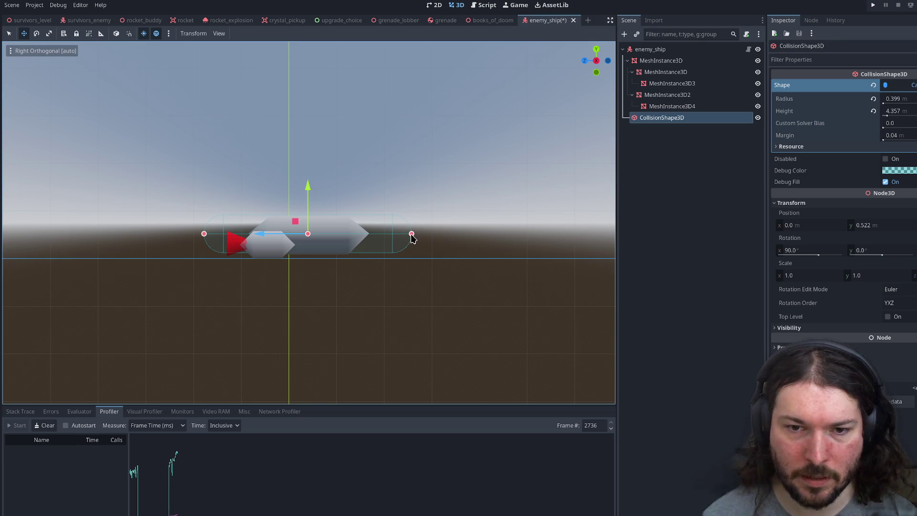
drag(411, 235, 383, 236)
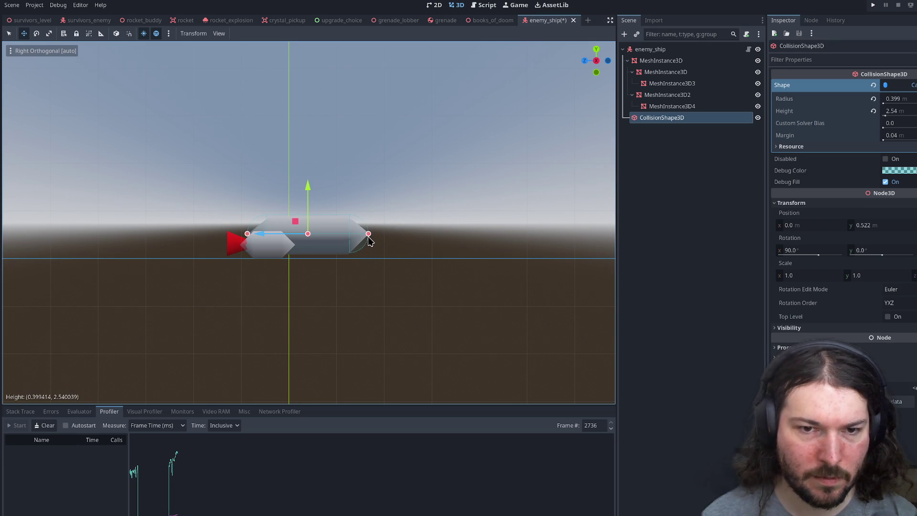
drag(296, 223, 292, 250)
scroll(296, 219, up, 5)
click(416, 133)
mouse_move(501, 180)
mouse_down()
mouse_move(172, 238)
mouse_move(199, 239)
mouse_up()
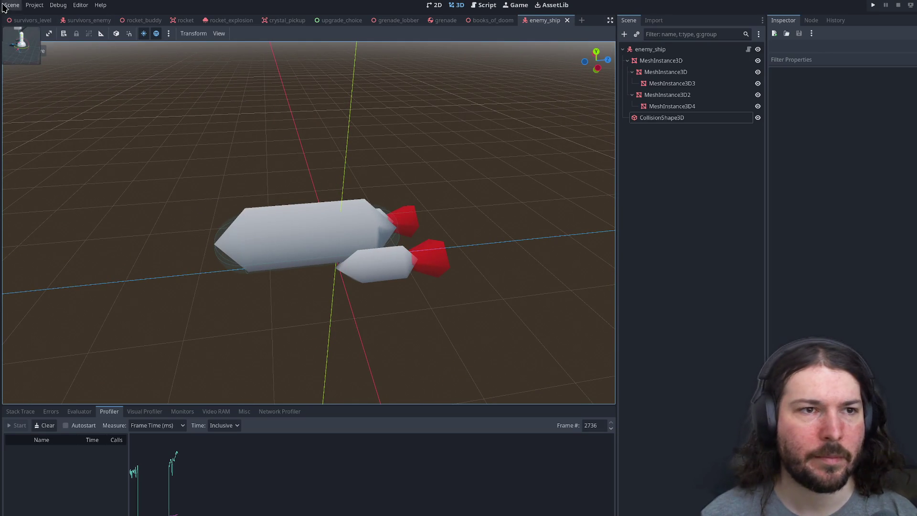
key(F6)
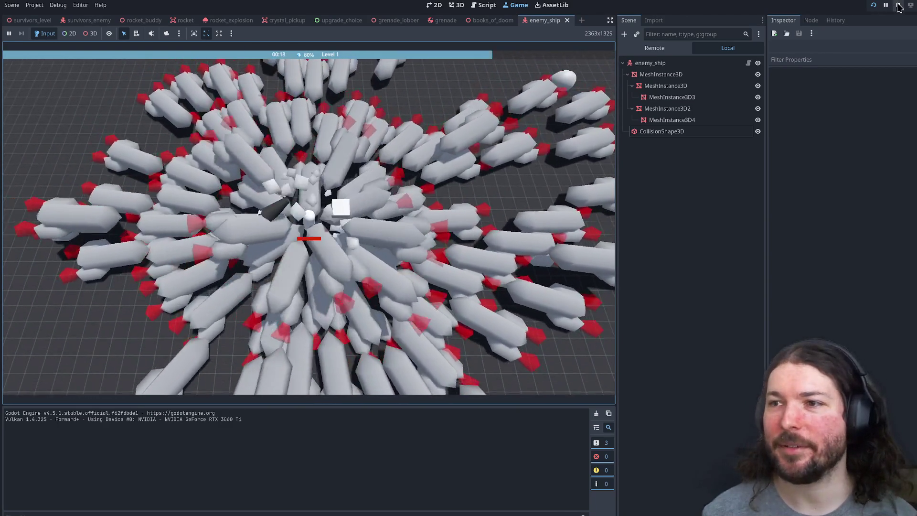
key(F8)
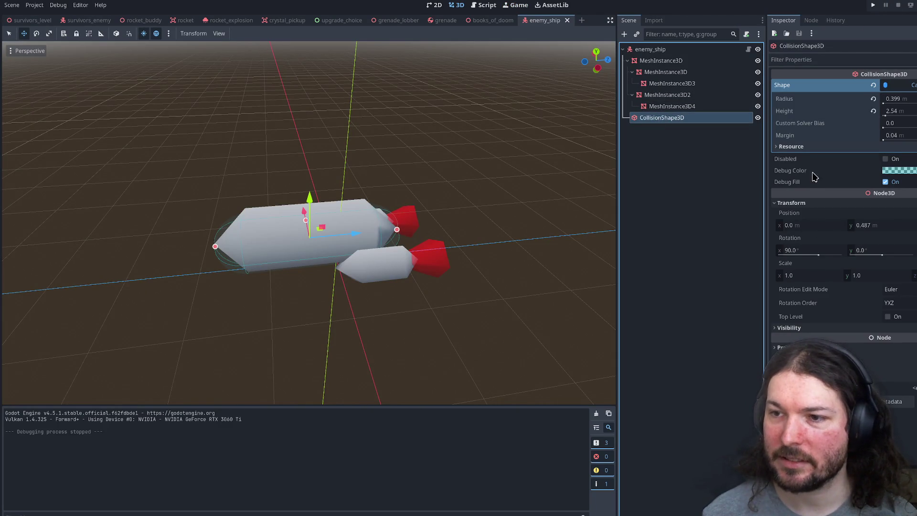
- Check the collision layer of the SurvivorsEnemy root body in the survivors_enemy scene
click(89, 20)
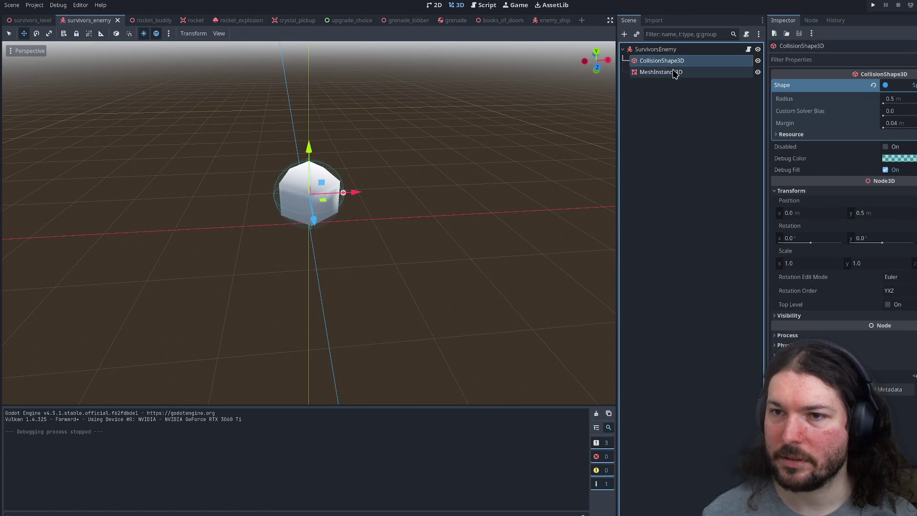
click(673, 49)
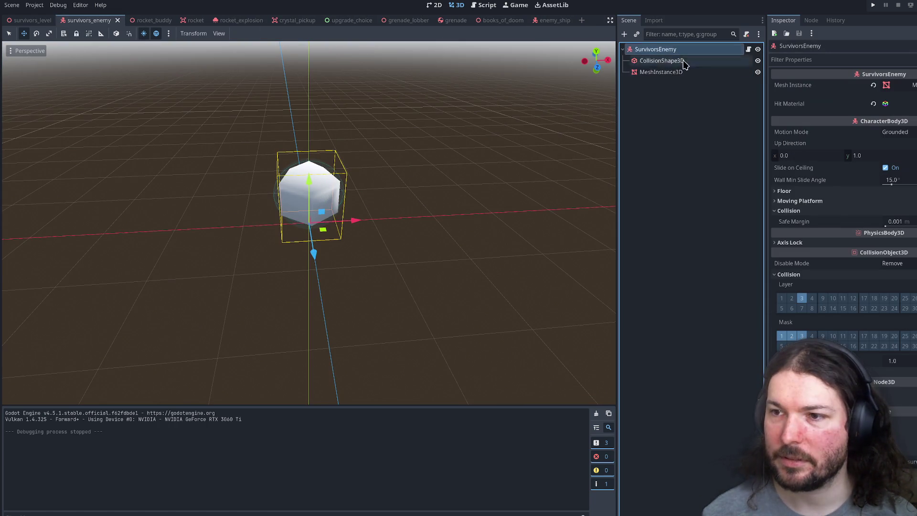
double_click(821, 210)
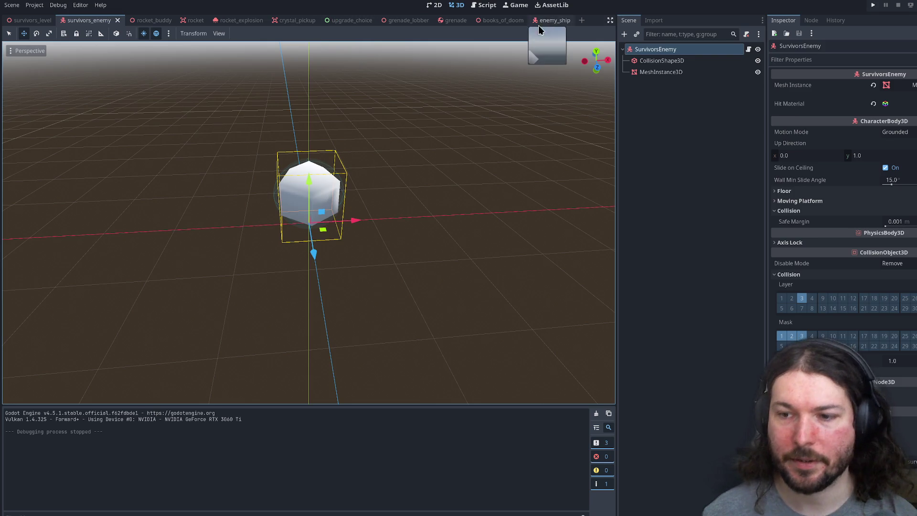
- Move the enemy_ship root body from collision layer 1 to layer 3, then run the game
click(553, 21)
click(671, 49)
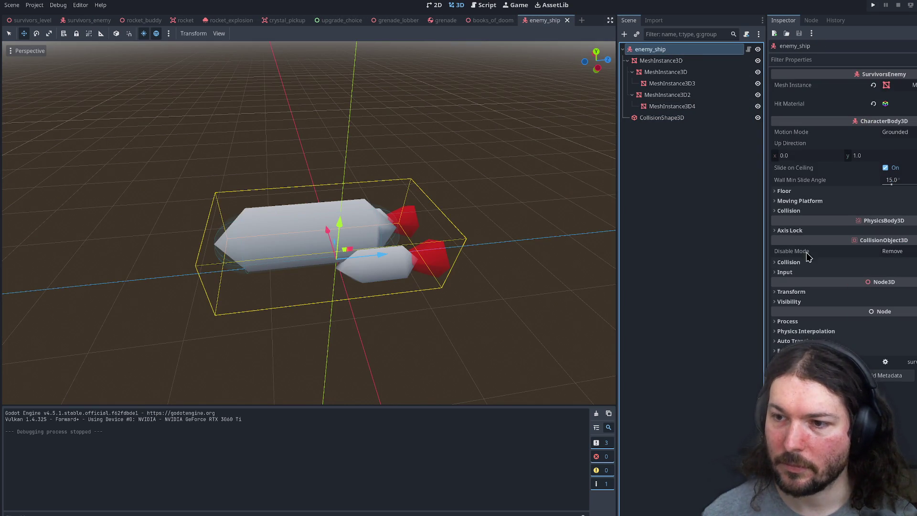
click(796, 211)
click(799, 212)
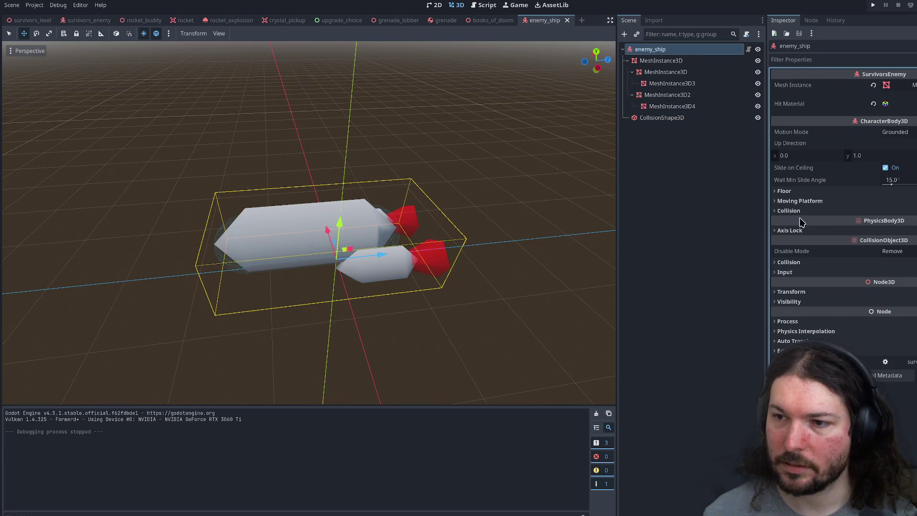
click(798, 262)
click(781, 286)
click(791, 285)
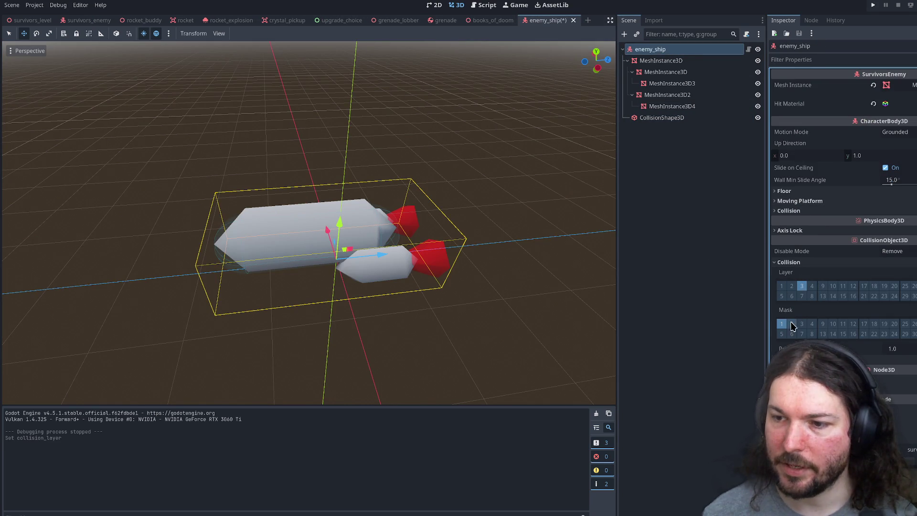
key(F5)
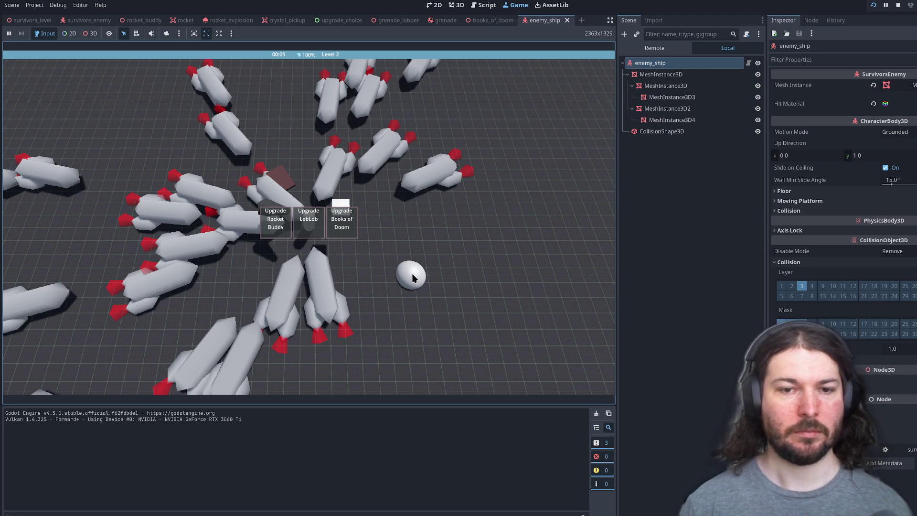
- Play to level 6, taking the Rocket Buddy upgrade at most level-ups
click(276, 223)
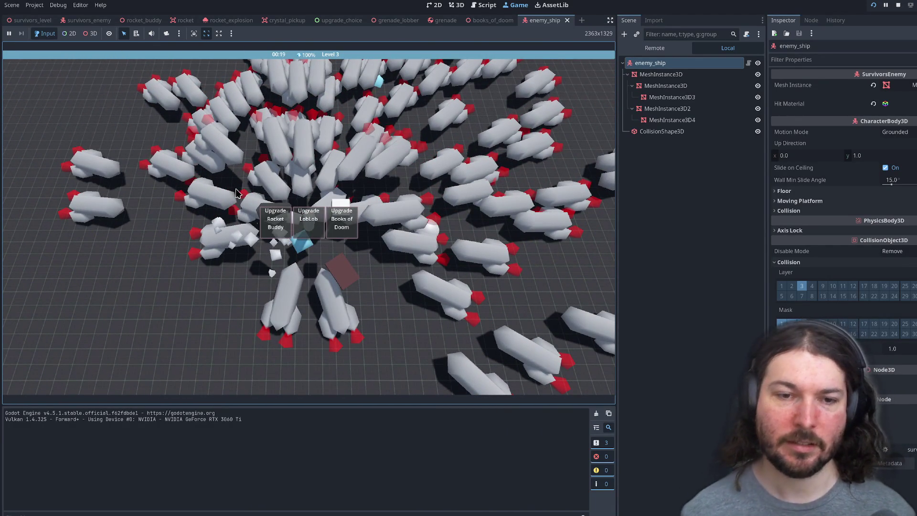
click(272, 219)
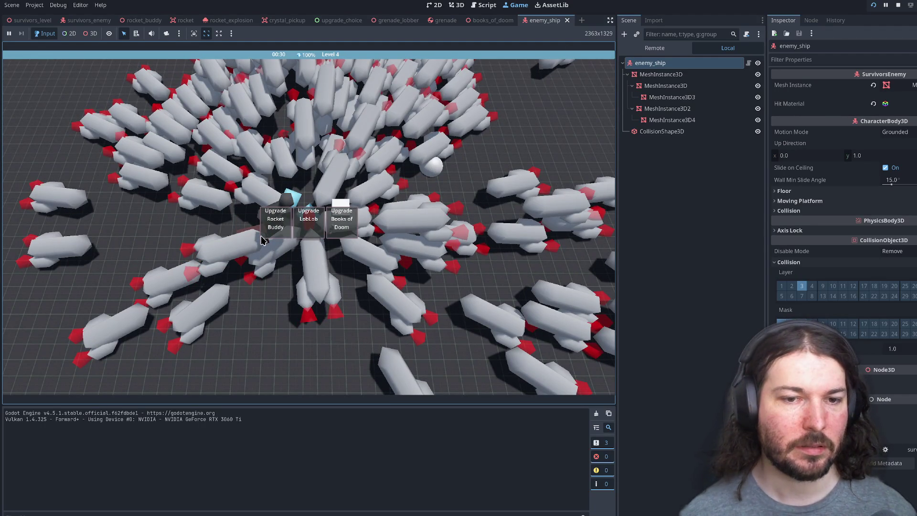
click(266, 234)
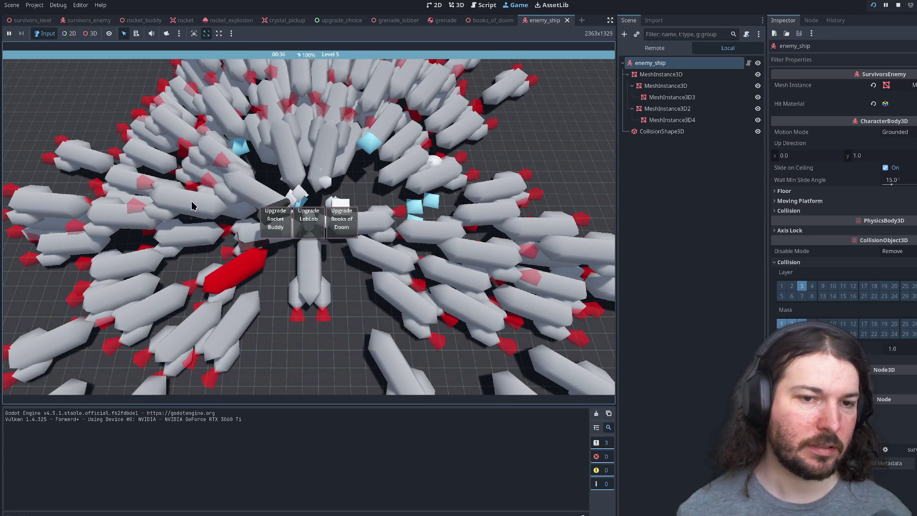
click(271, 211)
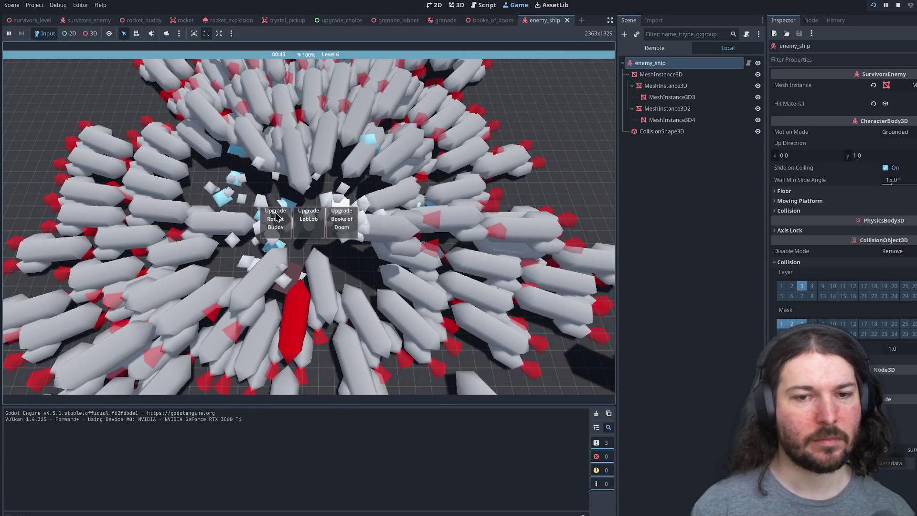
click(275, 216)
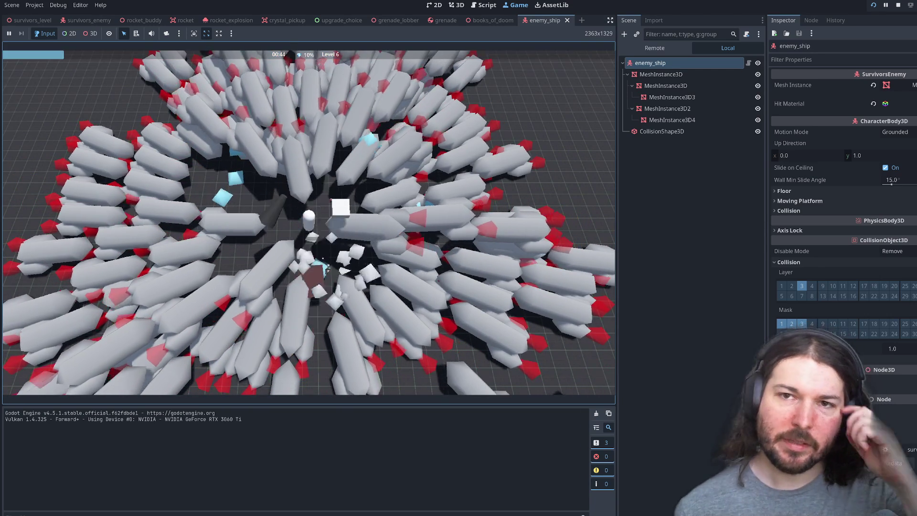
click(483, 4)
- Inspect rocket_buddy.gd's closest-enemy loop and the type of level_instance.enemies, then stop the game
click(33, 151)
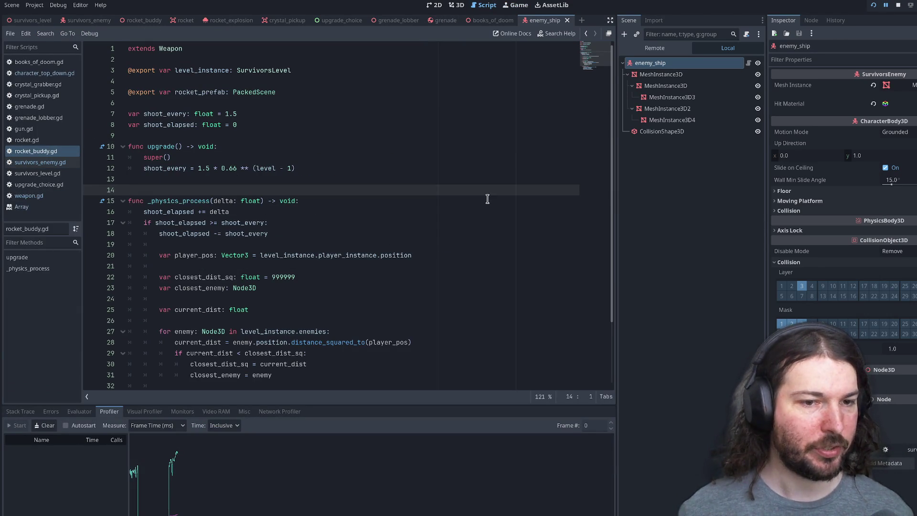
click(358, 336)
scroll(327, 334, down, 3)
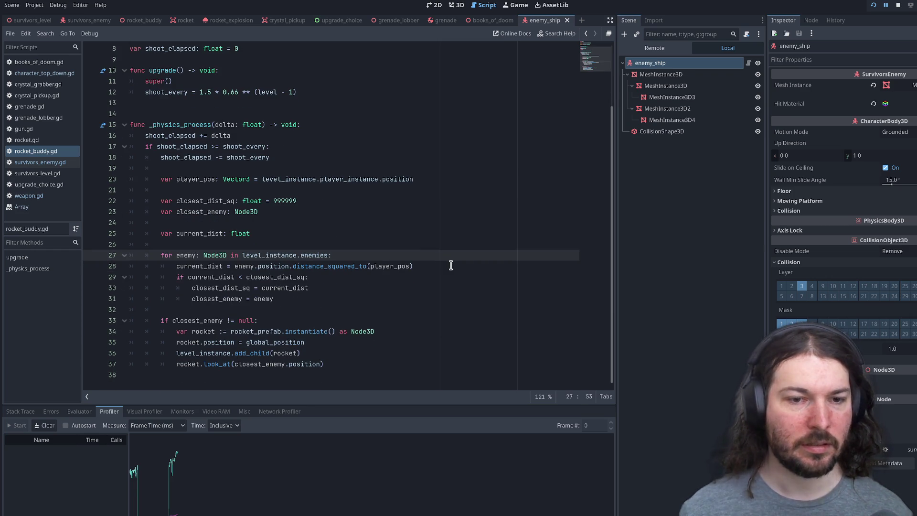
click(314, 253)
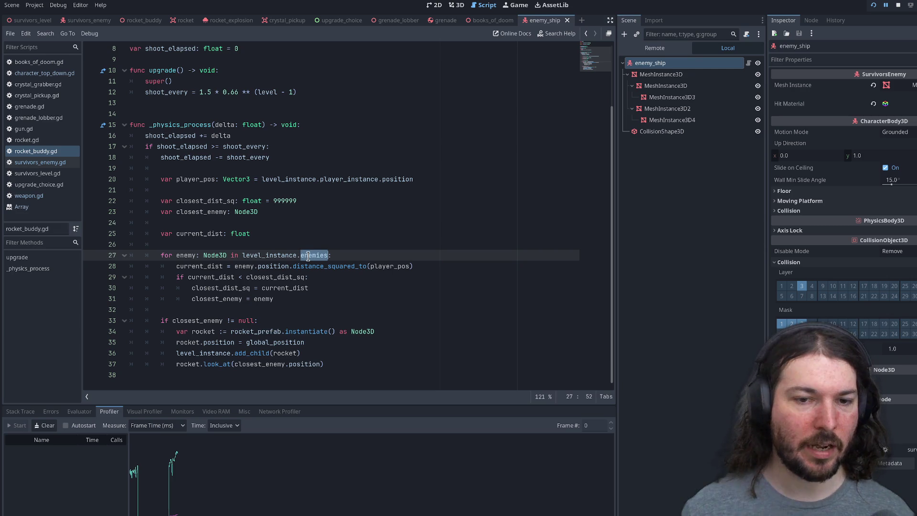
mouse_move(316, 264)
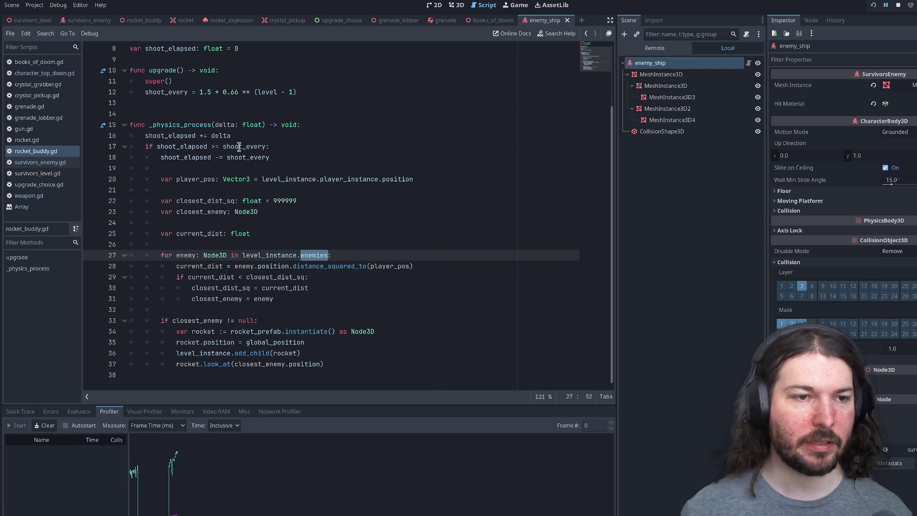
click(897, 5)
click(227, 135)
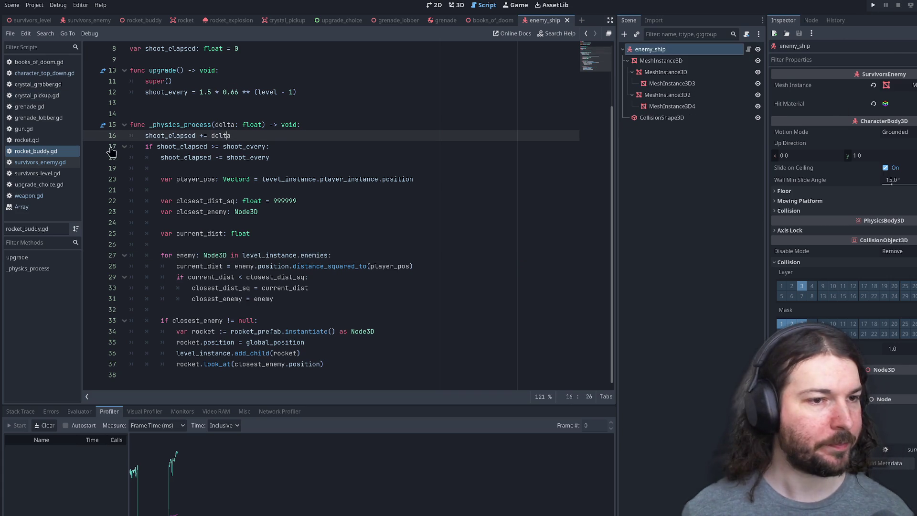
- Add 'const ENEMIES_MAX: int = 50' on a new line after line 26 of survivors_level.gd
click(38, 173)
scroll(333, 185, up, 20)
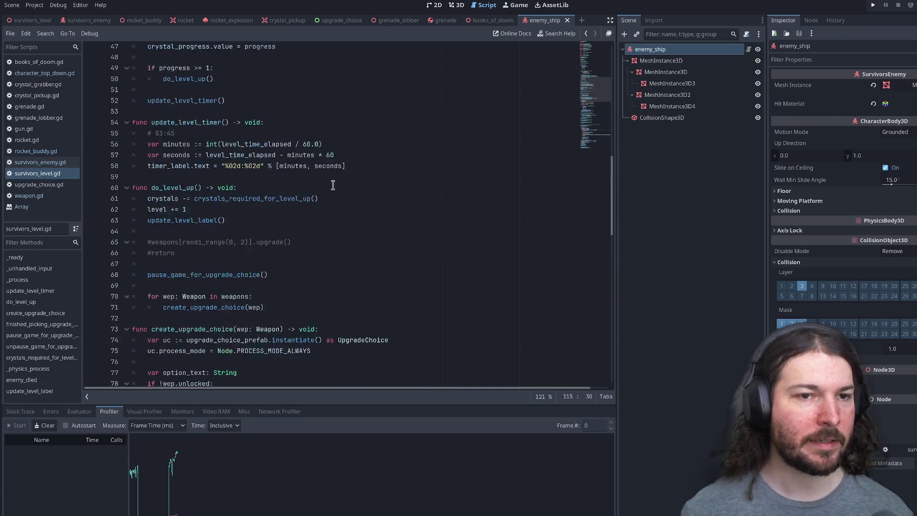
scroll(333, 185, up, 10)
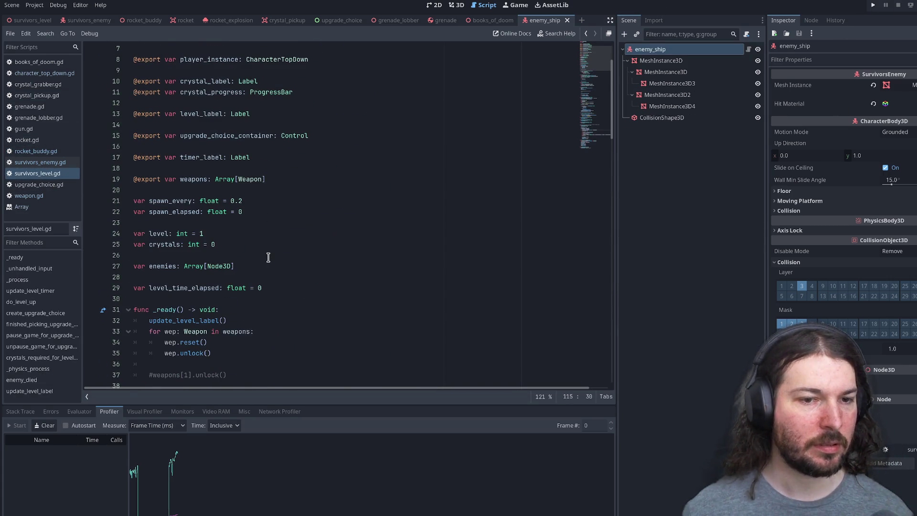
click(272, 255)
key(Return)
text(const ENEMIES_MAX: )
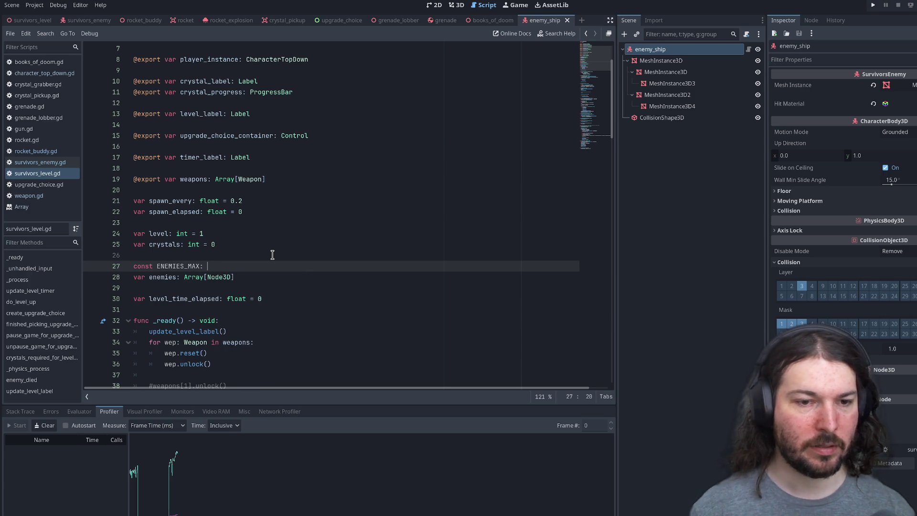
text(int = )
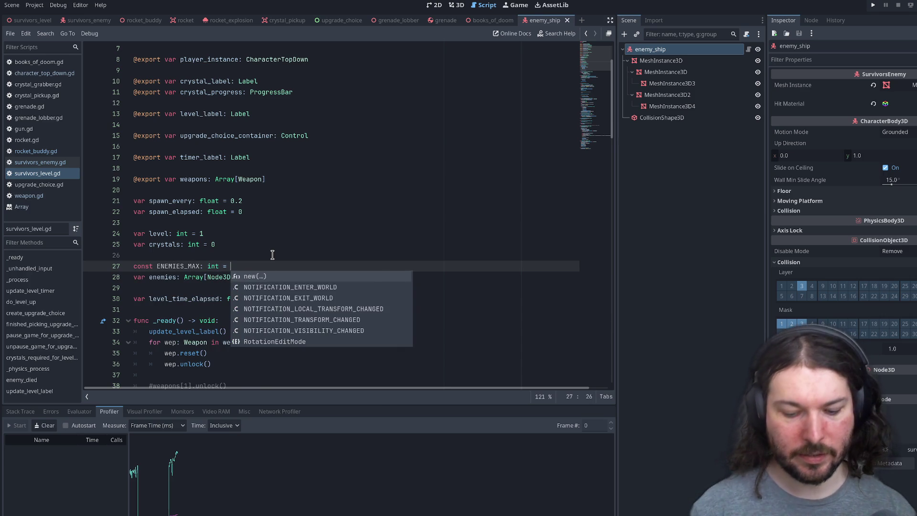
text(50)
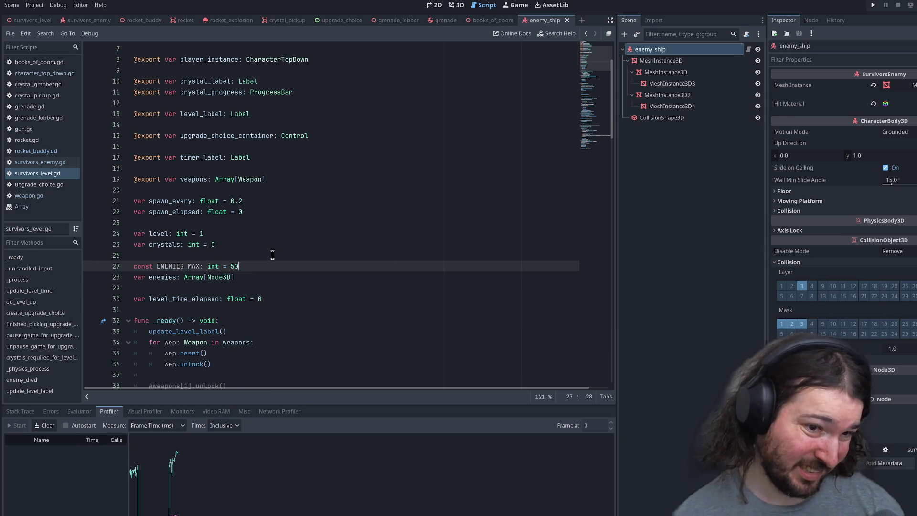
scroll(272, 254, down, 5)
scroll(272, 254, down, 4)
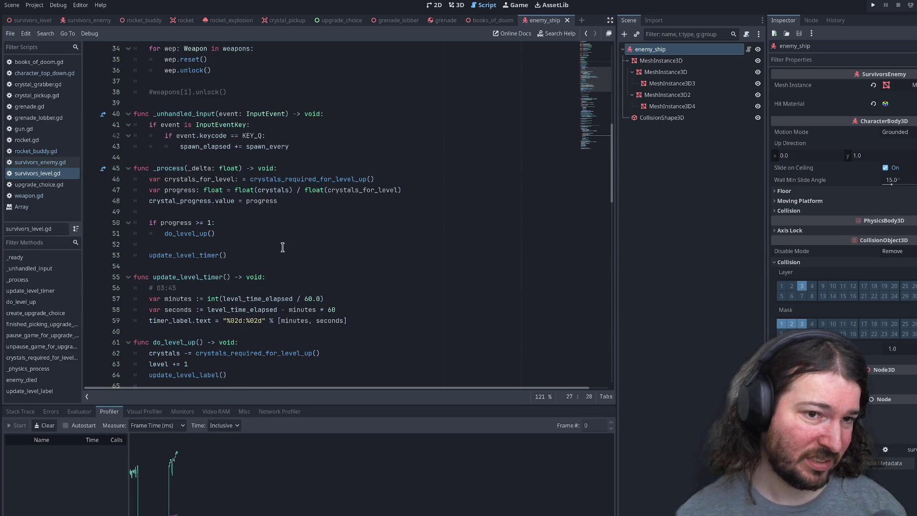
- Append '&& enemies.size() < ENEMIES_MAX' to the spawn condition on line 114, save, and run
scroll(282, 247, down, 5)
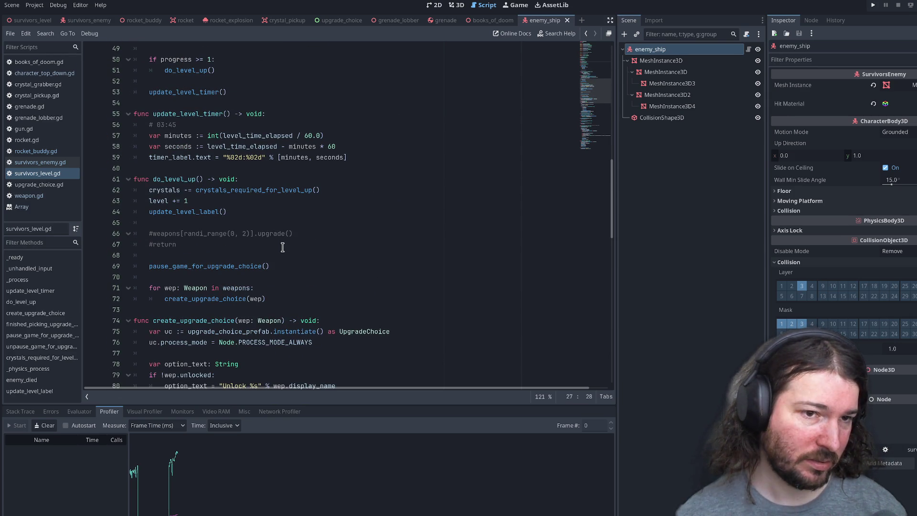
scroll(282, 247, down, 8)
scroll(283, 247, down, 8)
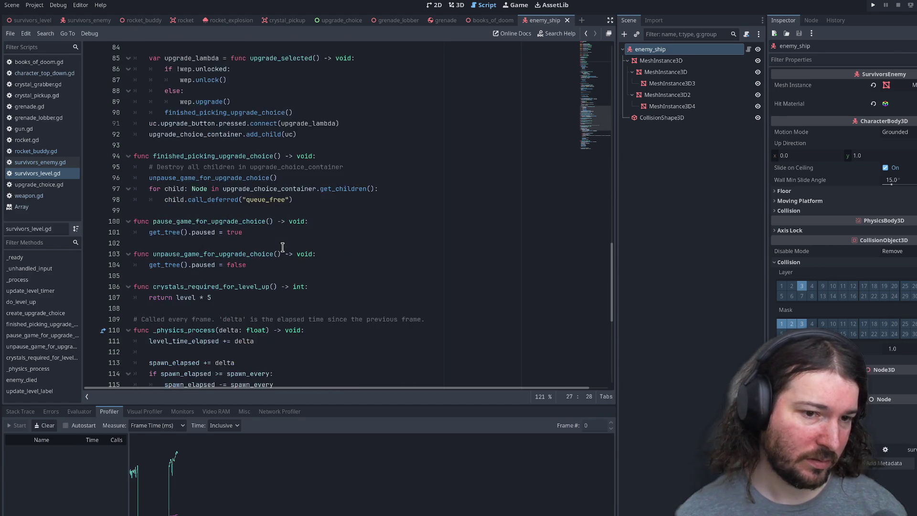
click(283, 214)
click(285, 221)
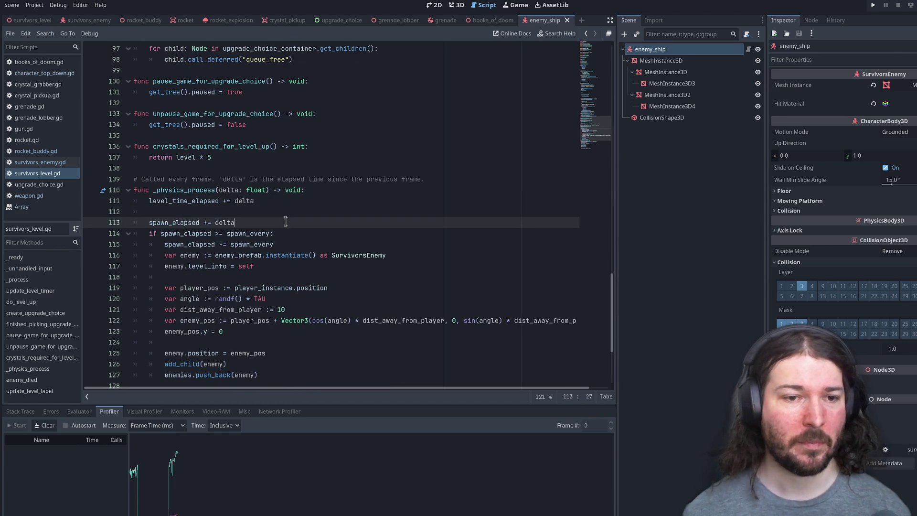
key(Down)
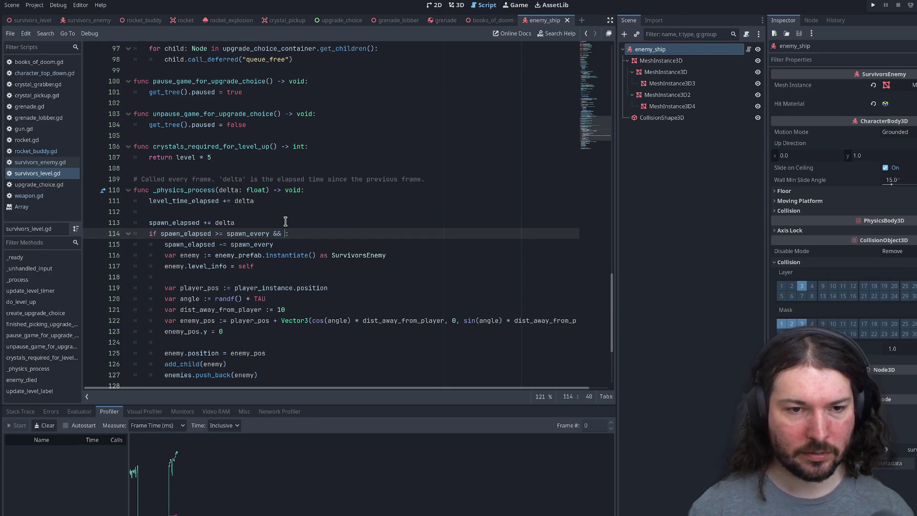
text(enemies.cu)
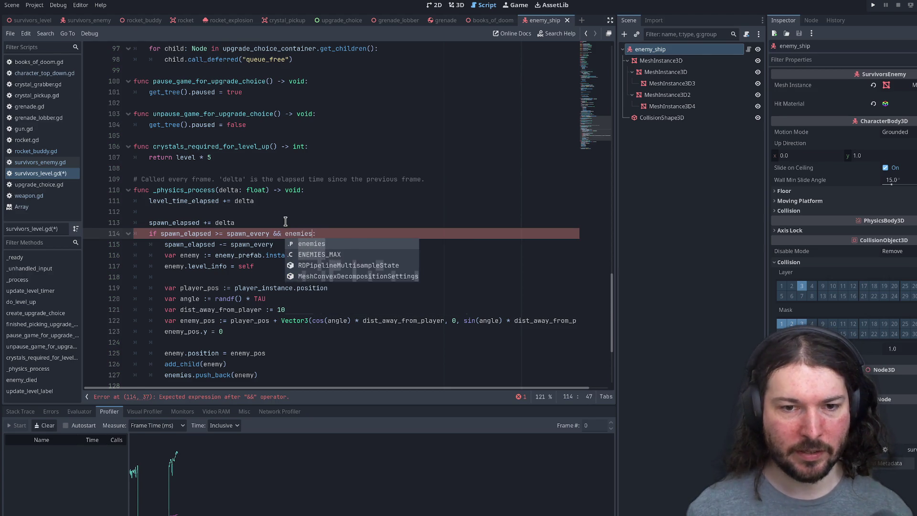
key(BackSpace)
key(BackSpace)
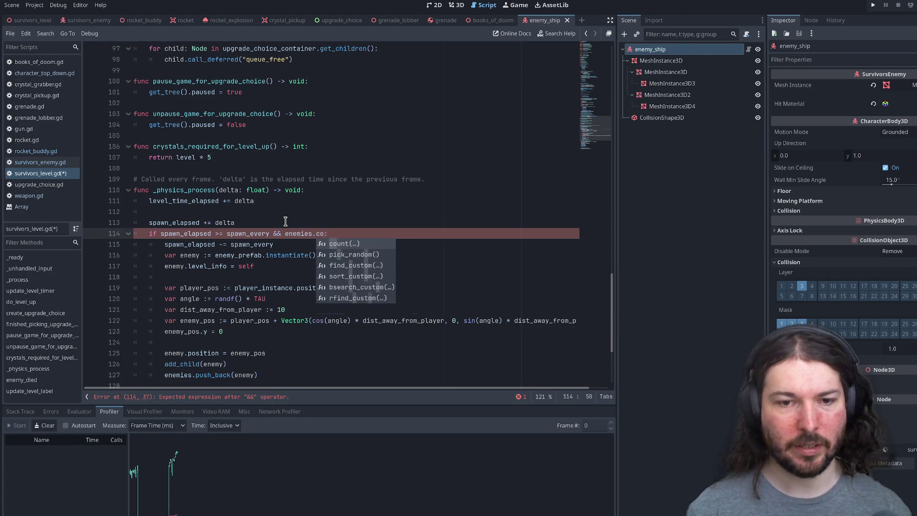
text(size() < )
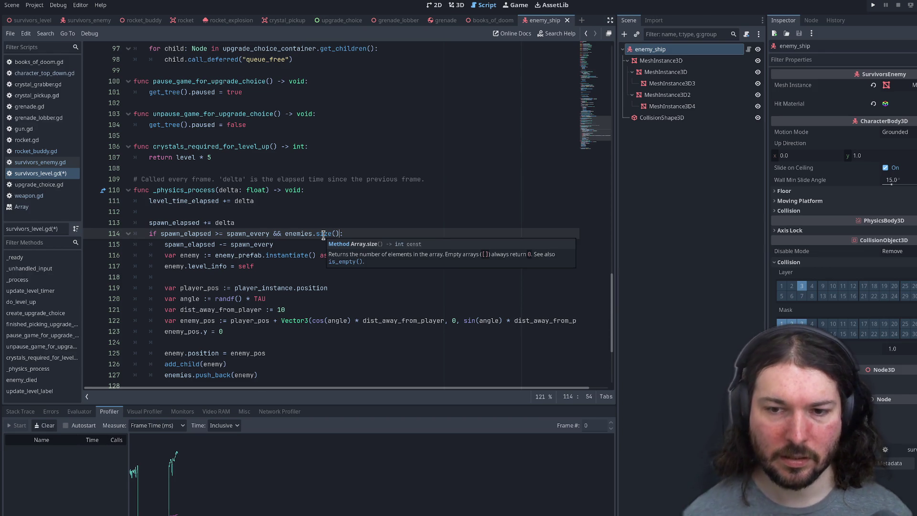
text(ENEMIES_MAX)
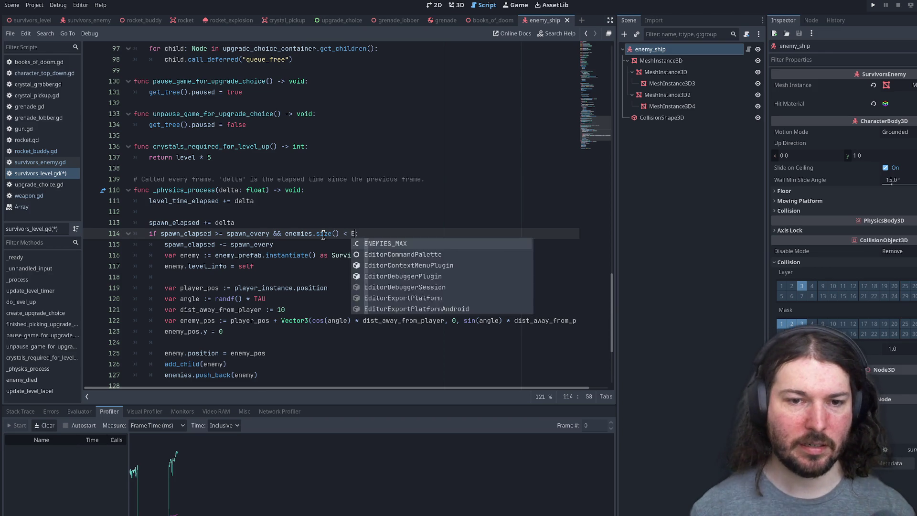
key(ctrl+s)
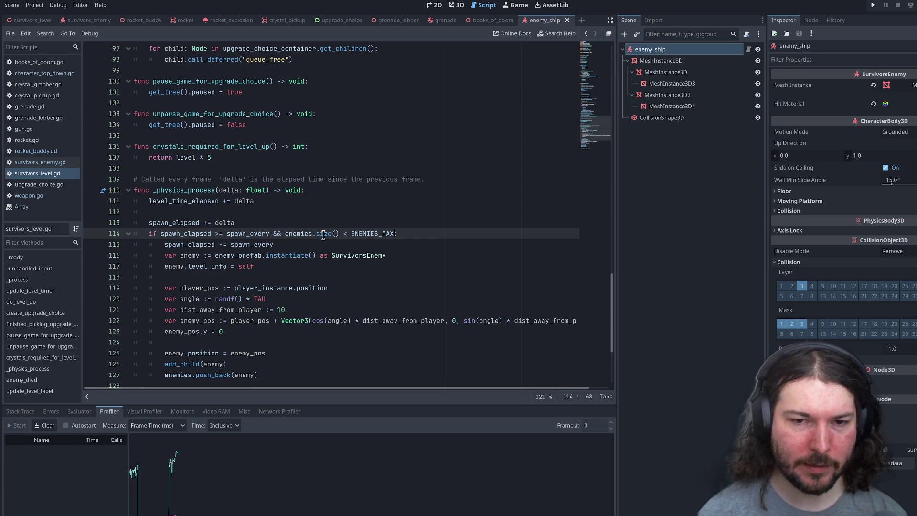
key(F5)
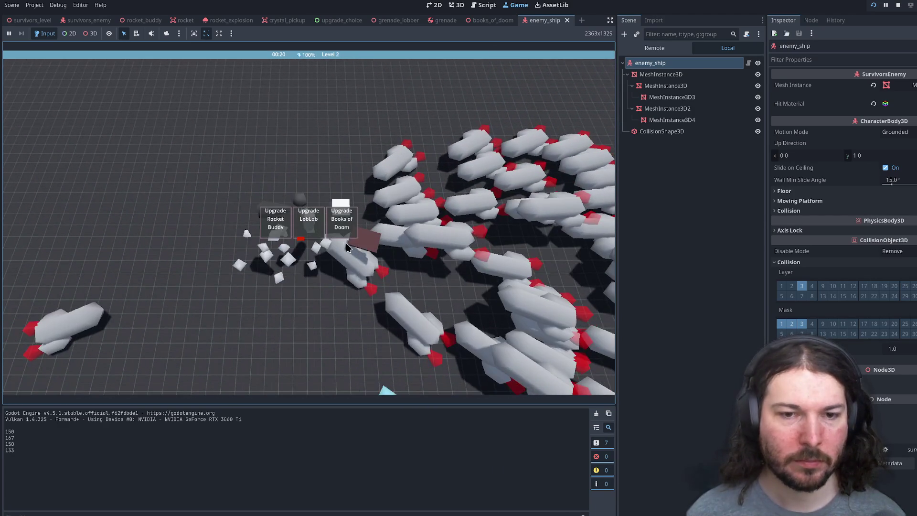
- Play to level 6, choosing upgrades such as Books of Doom, then stop the game
click(351, 234)
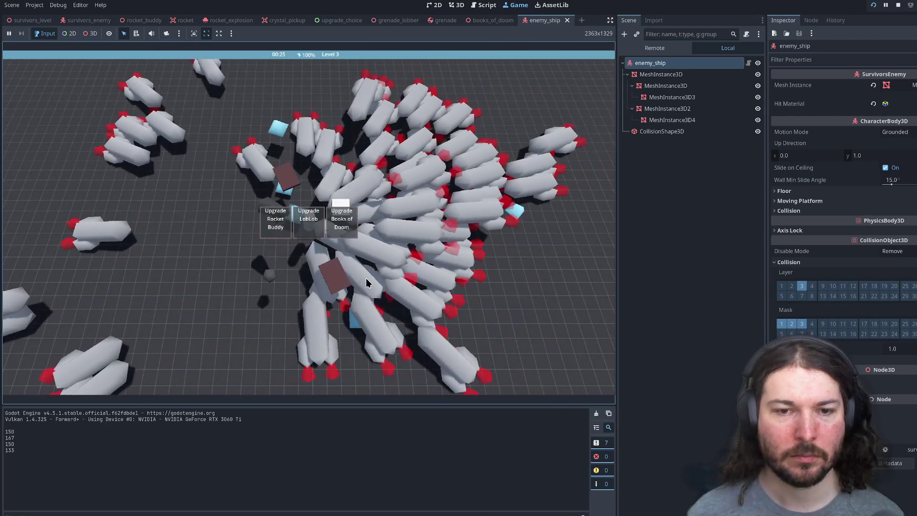
click(353, 238)
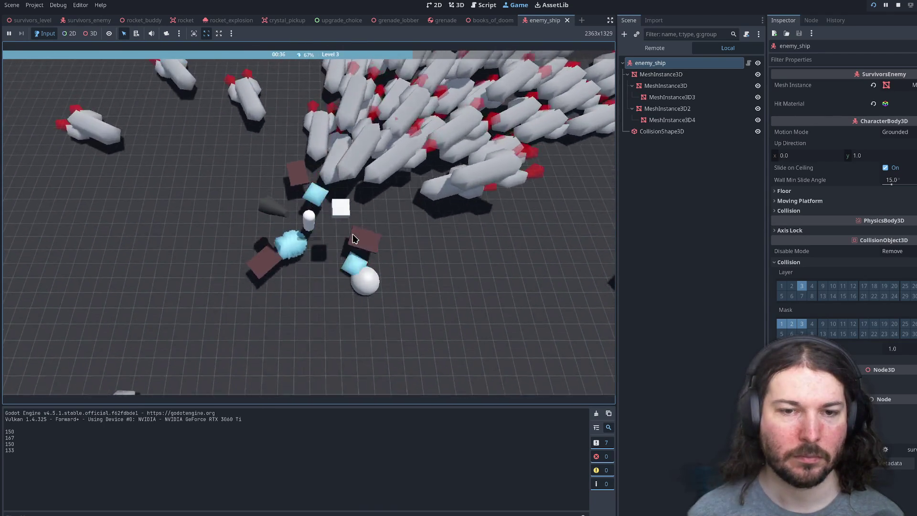
click(345, 237)
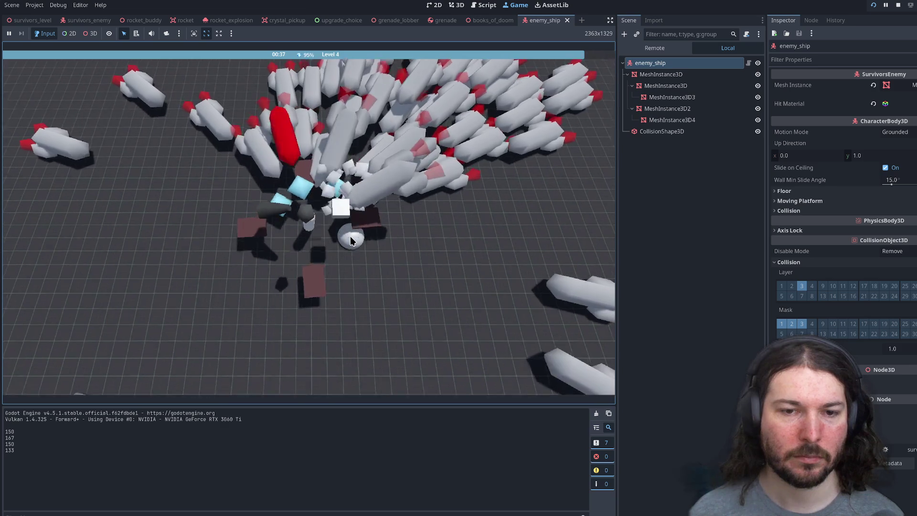
click(350, 237)
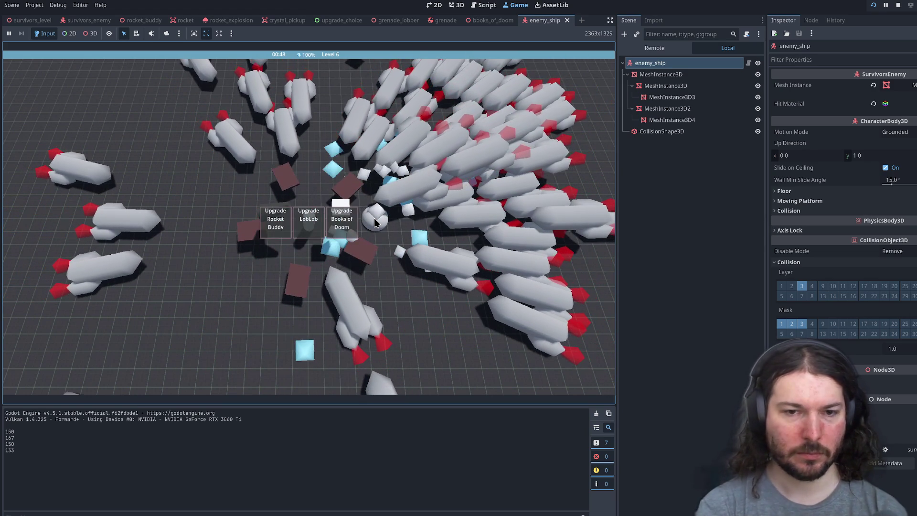
click(337, 218)
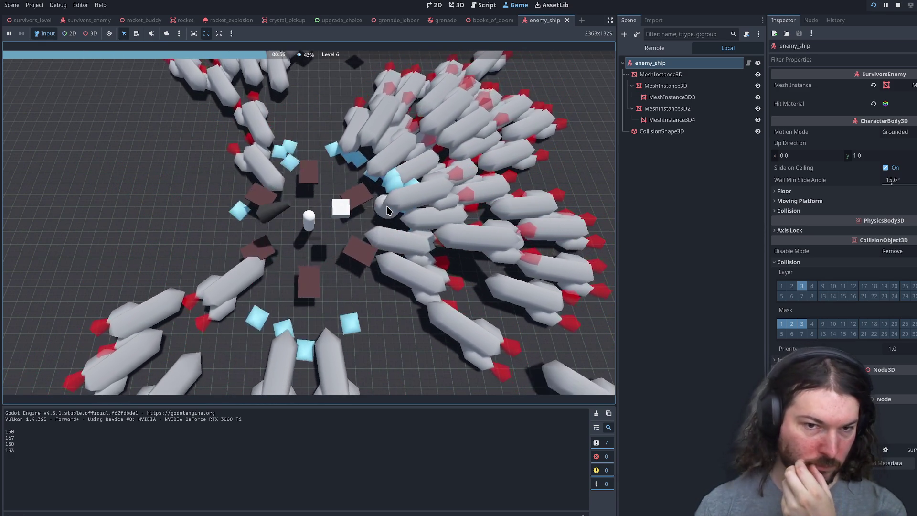
click(896, 6)
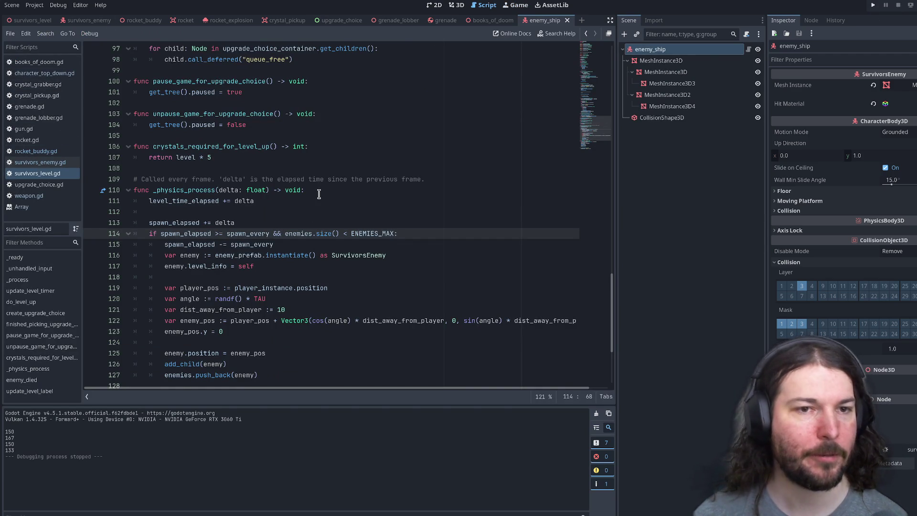
- Uncomment the random-upgrade and return lines 66–67 in do_level_up, then run the game
scroll(318, 194, up, 15)
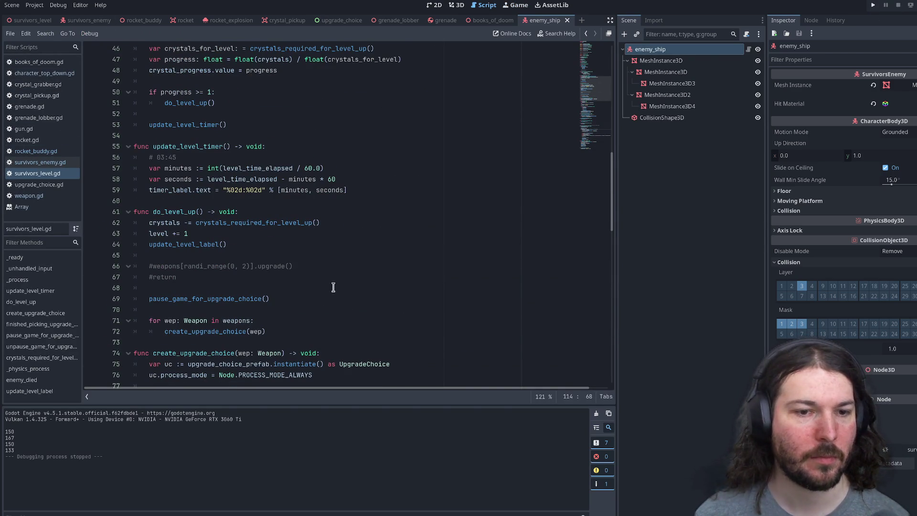
click(337, 265)
key(shift+Down)
key(ctrl+k)
key(F5)
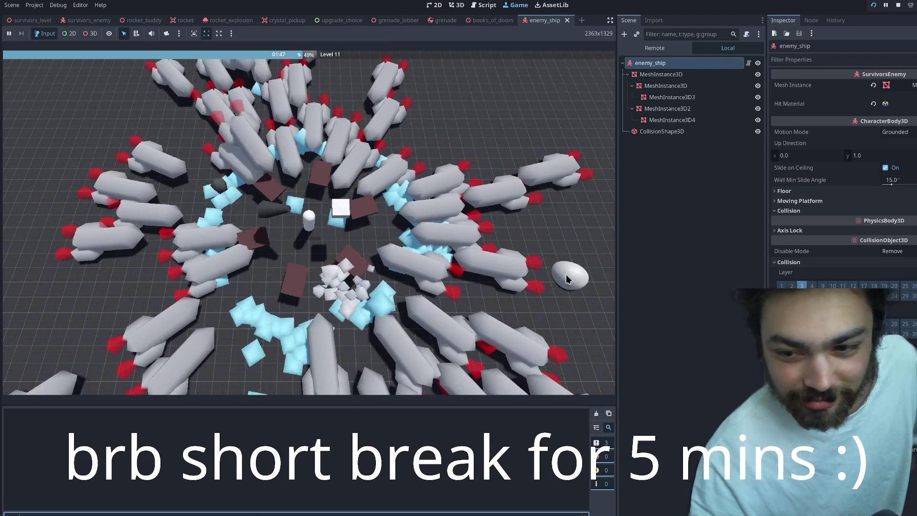
- Deselect enemy_ship in the Remote scene tree so the Inspector clears while the game runs
click(650, 280)
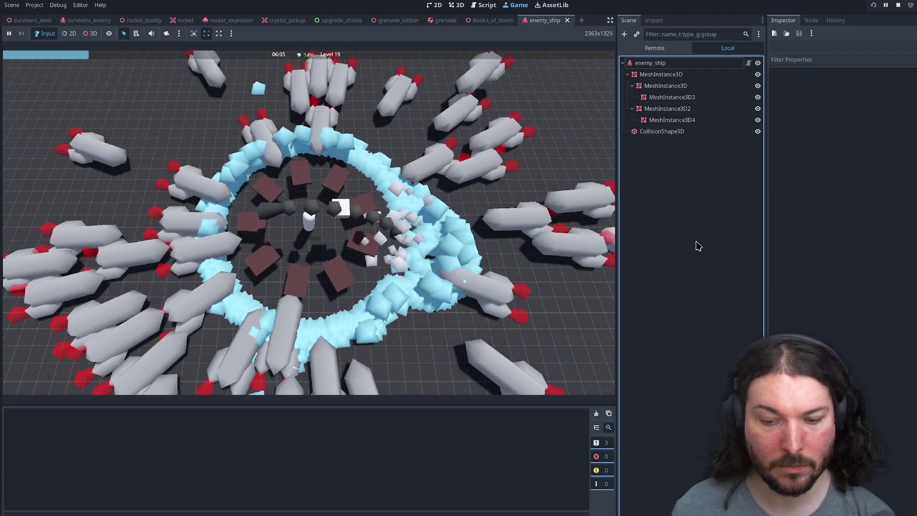
click(267, 158)
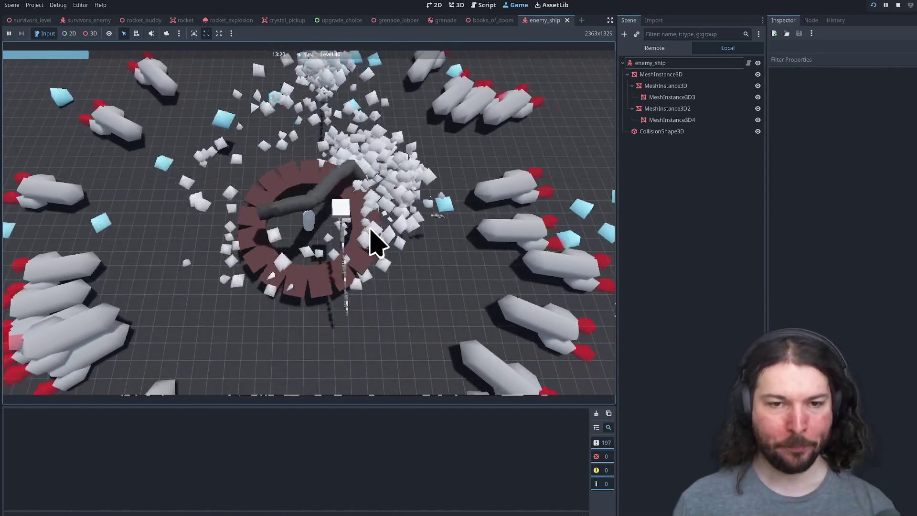
- Pause the level-40 playtest, then stop it and return to survivors_level.gd
click(886, 6)
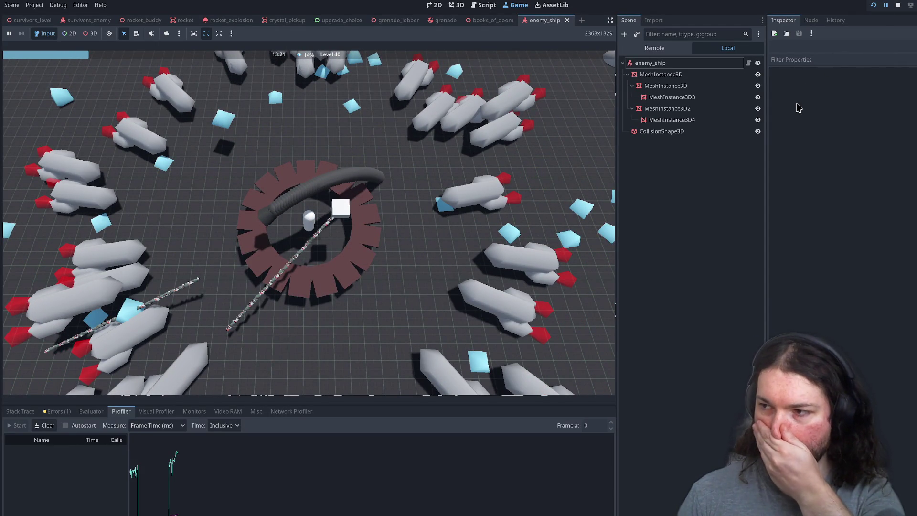
click(898, 6)
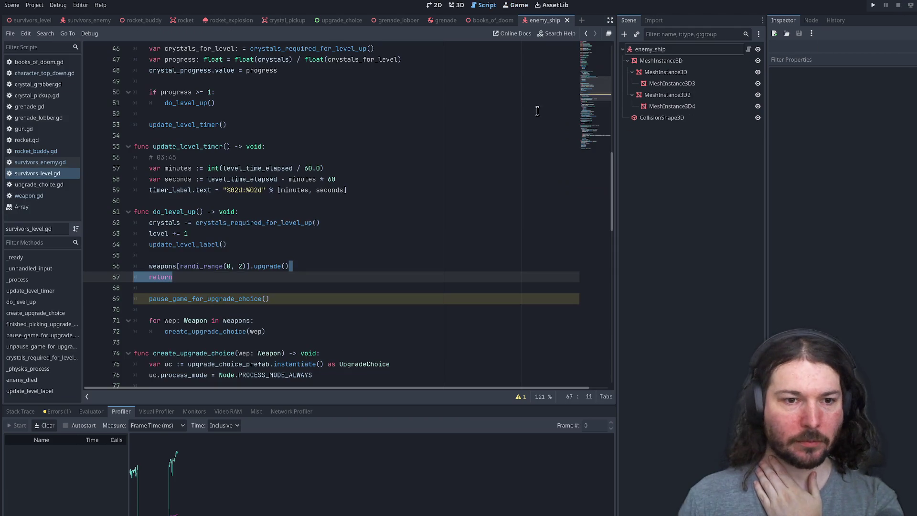
- On line 66, change the randi_range upper bound from 2 to weapons.size() + 1, and run the game with F5
click(313, 301)
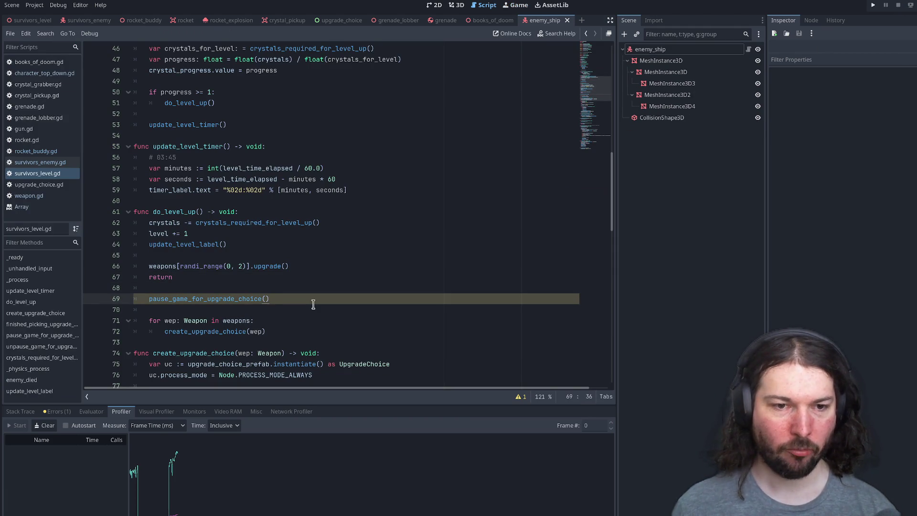
click(309, 287)
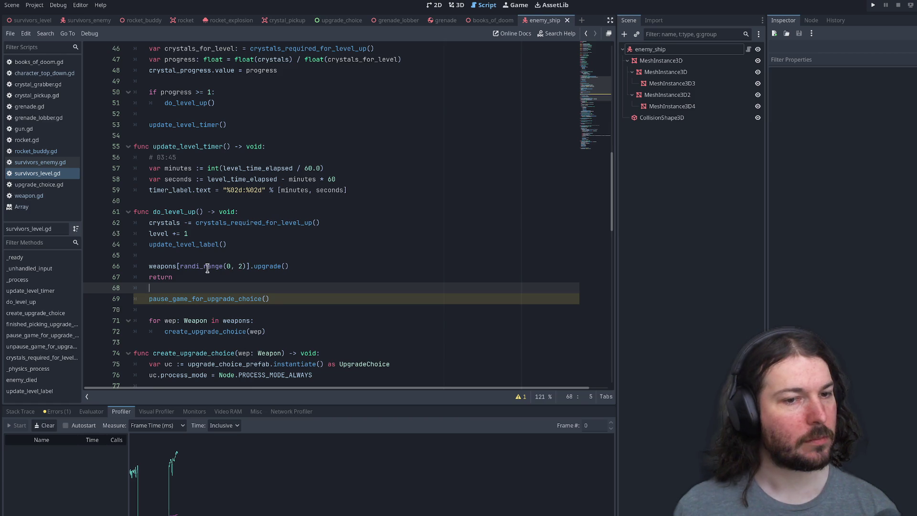
double_click(174, 266)
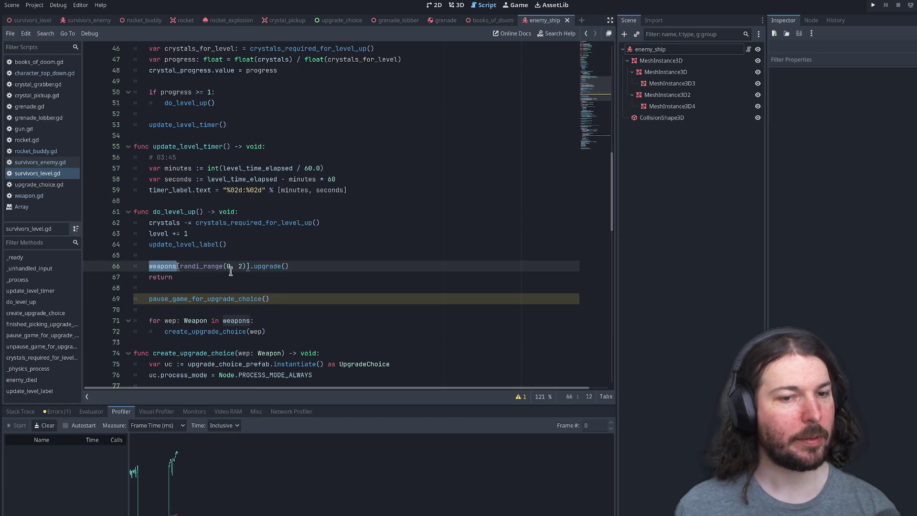
key(BackSpace)
text(weapons.siz)
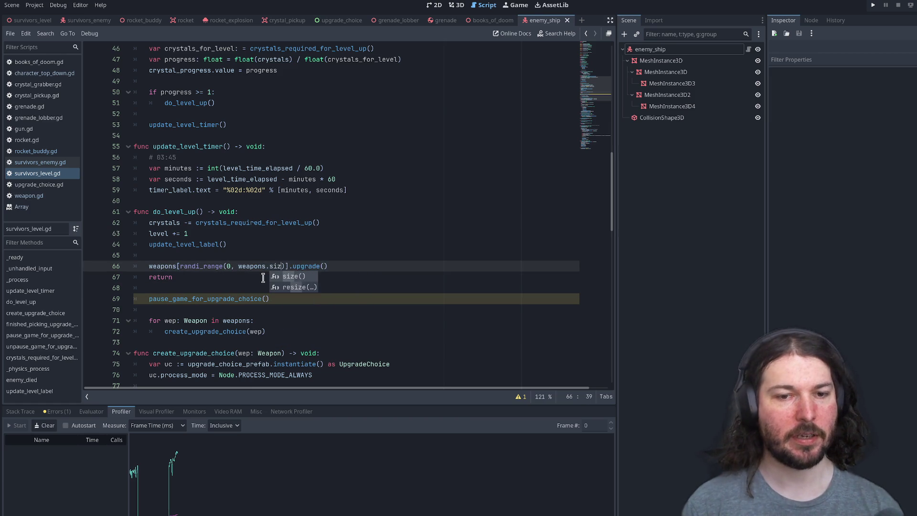
key(Return)
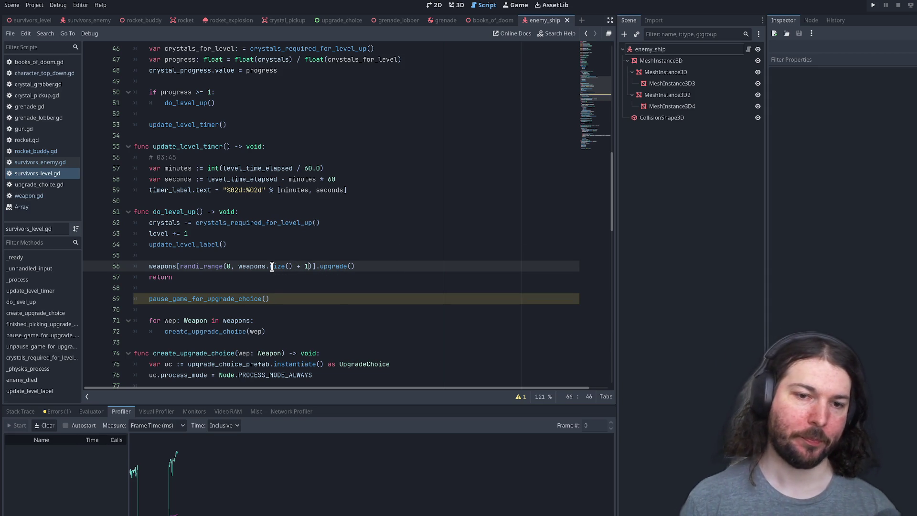
key(F5)
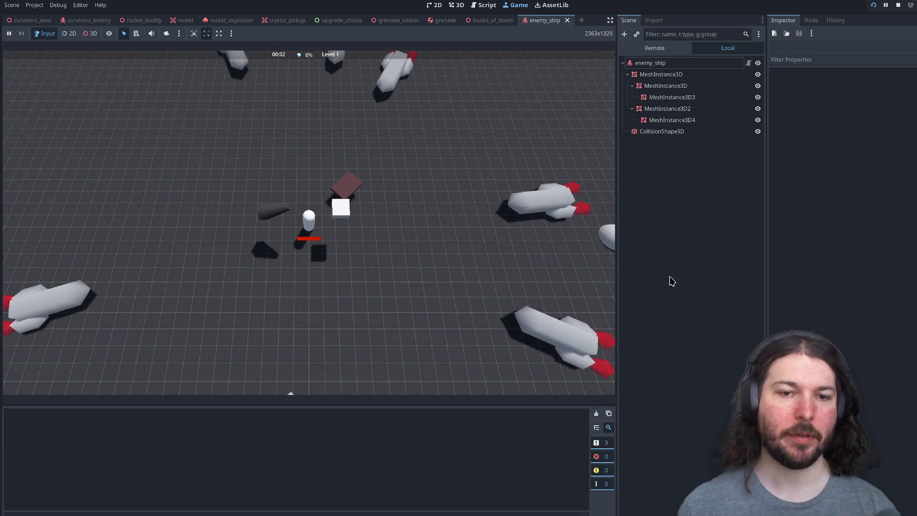
- Check the unreachable-code warning in the Debugger's Errors tab, then hide the warnings while playing
click(57, 411)
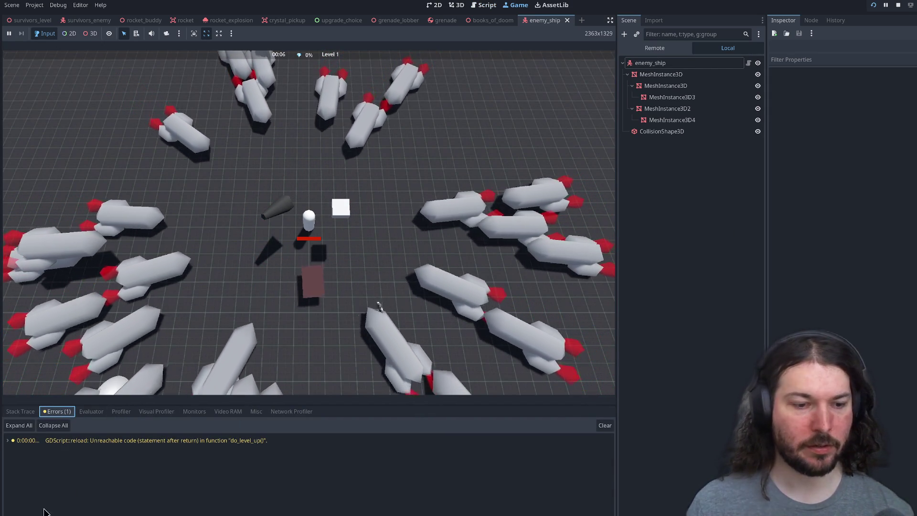
click(476, 264)
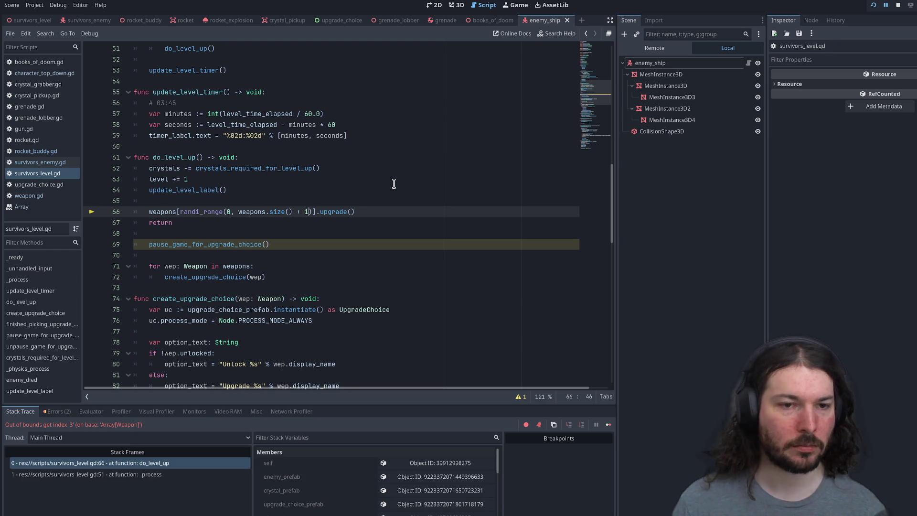
- Finish line 66 as randi_range(0, weapons.size()) and restart the game to playtest it
text())
click(872, 8)
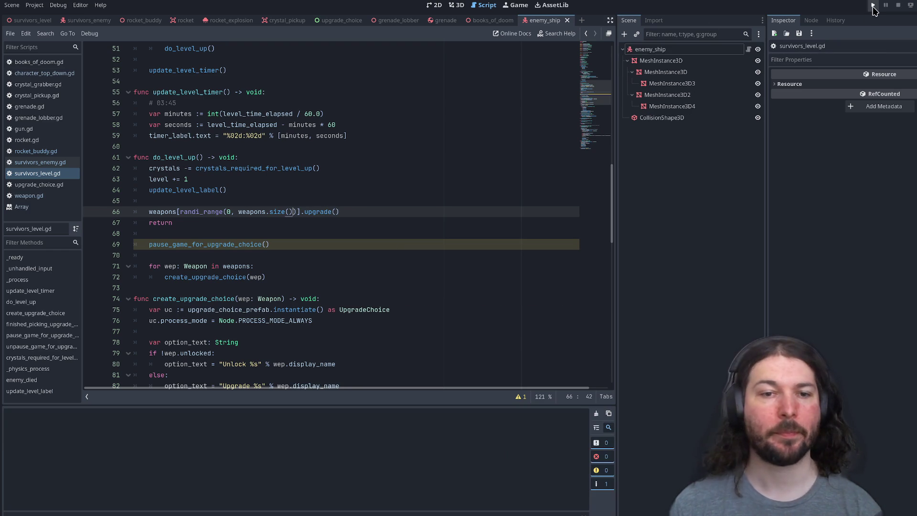
click(504, 6)
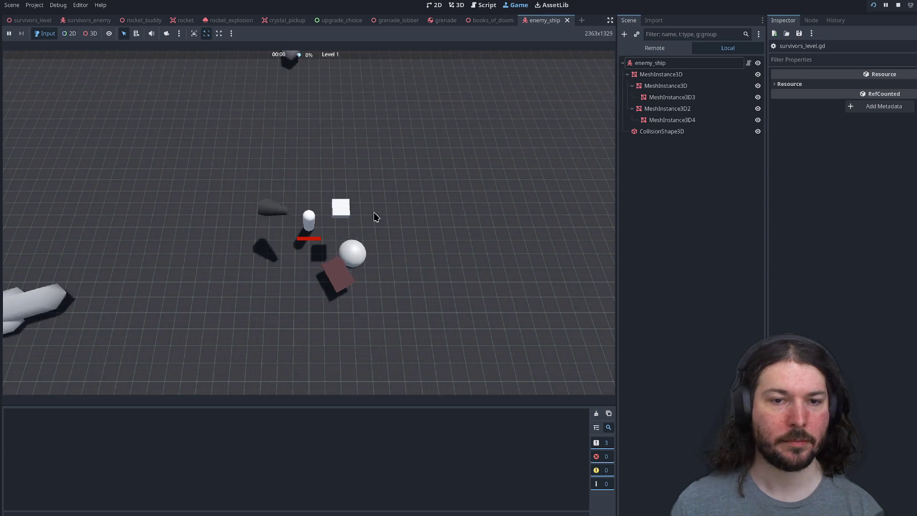
click(383, 187)
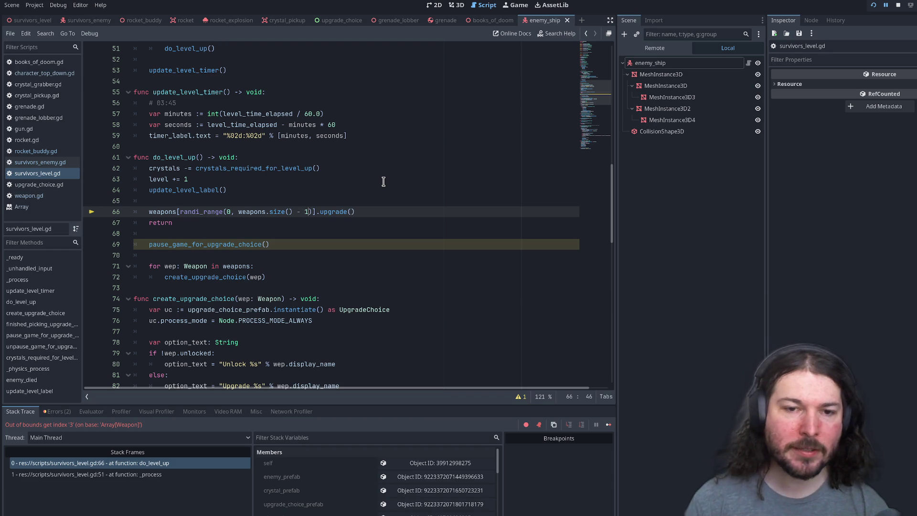
- Rerun with the weapons.size() - 1 bound, check the debugger mid-play, then stop and return to the script
click(873, 6)
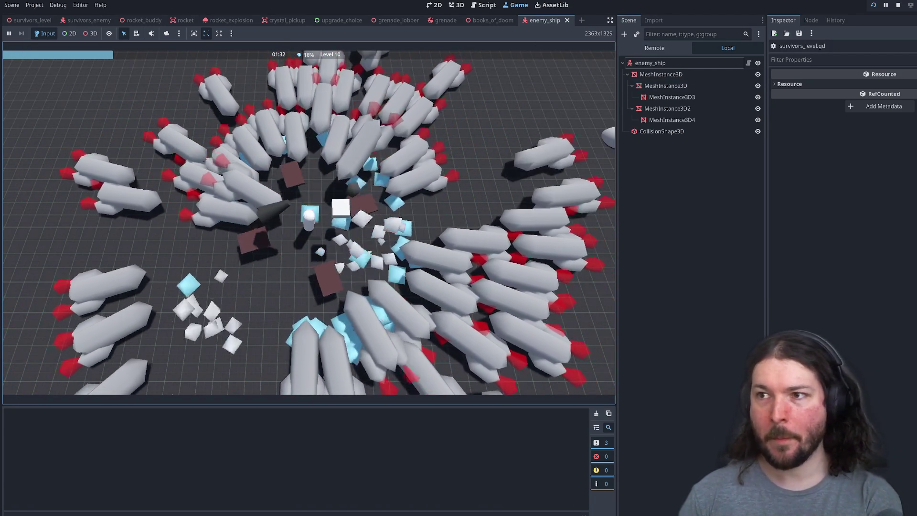
click(886, 6)
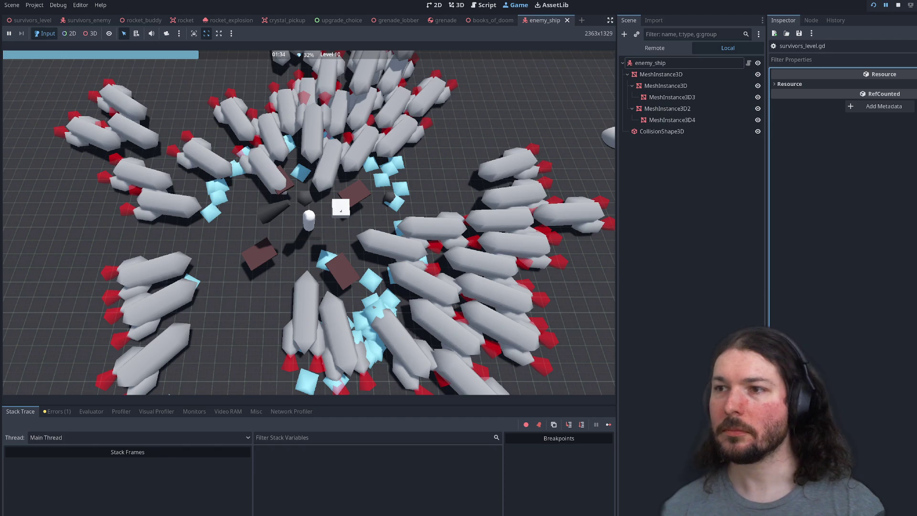
click(899, 5)
click(303, 223)
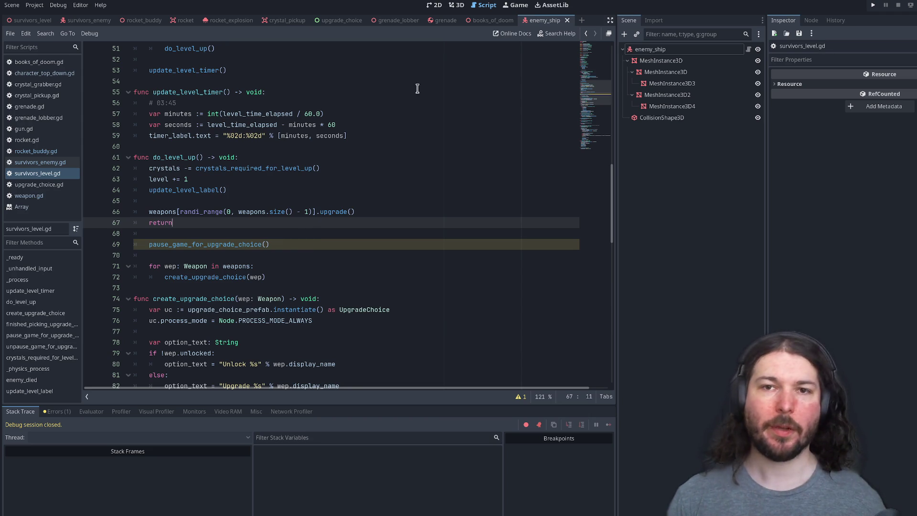
- Close the Array help page and look through the rocket and enemy scripts before returning to survivors_level.gd
middle_click(34, 208)
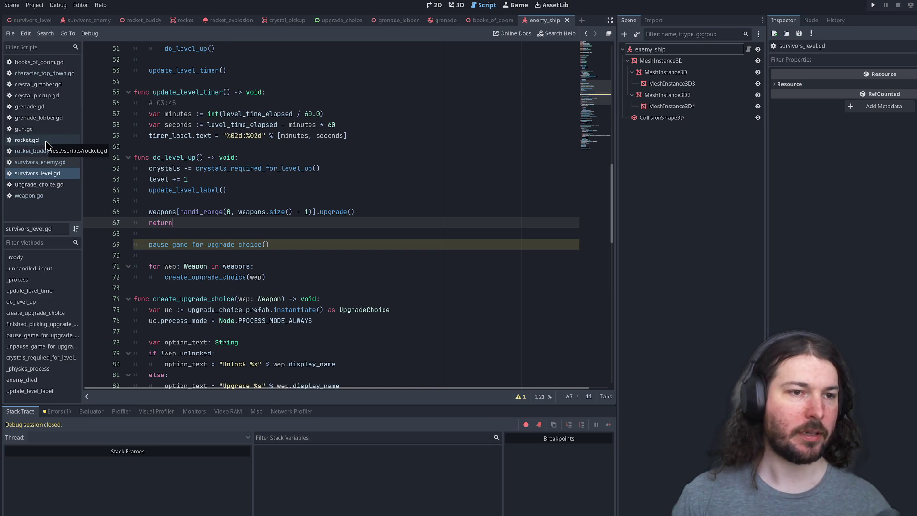
click(47, 140)
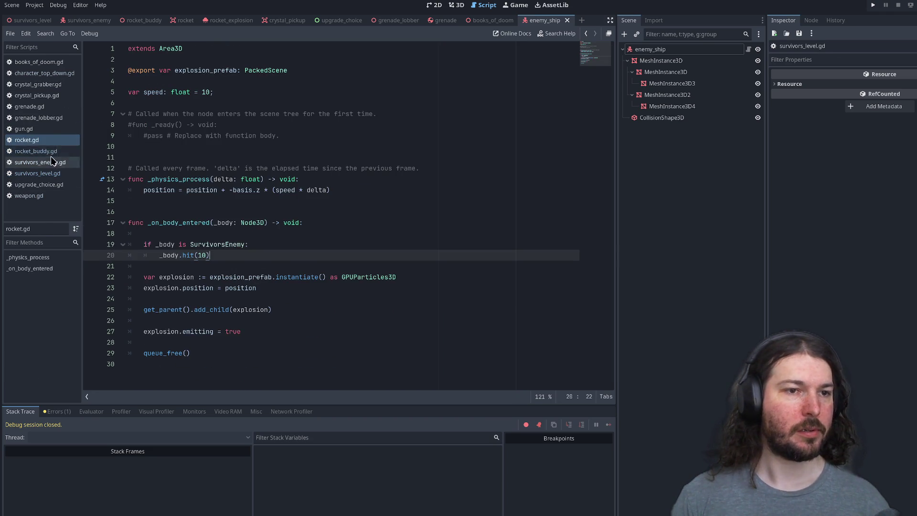
click(53, 162)
click(58, 175)
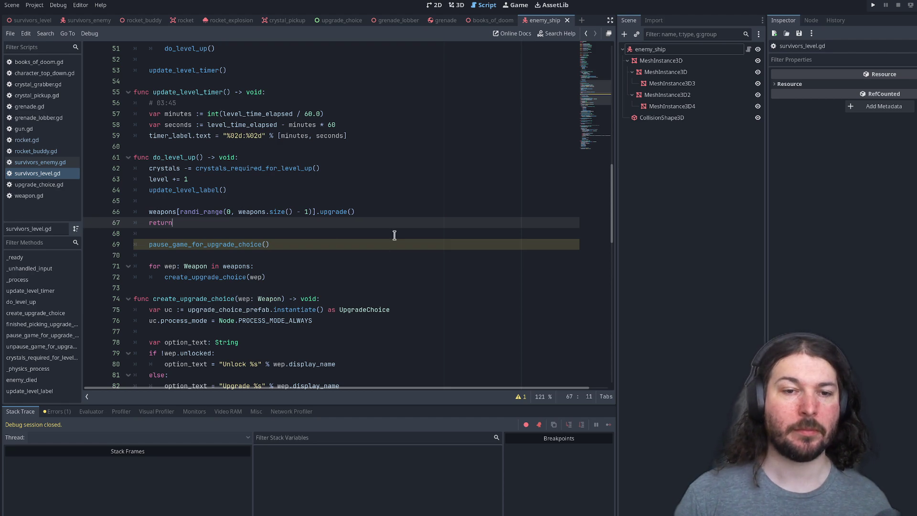
- Comment out the random-upgrade line 66 and the return on line 67 with Ctrl+K
click(402, 212)
drag(148, 211, 391, 216)
click(388, 222)
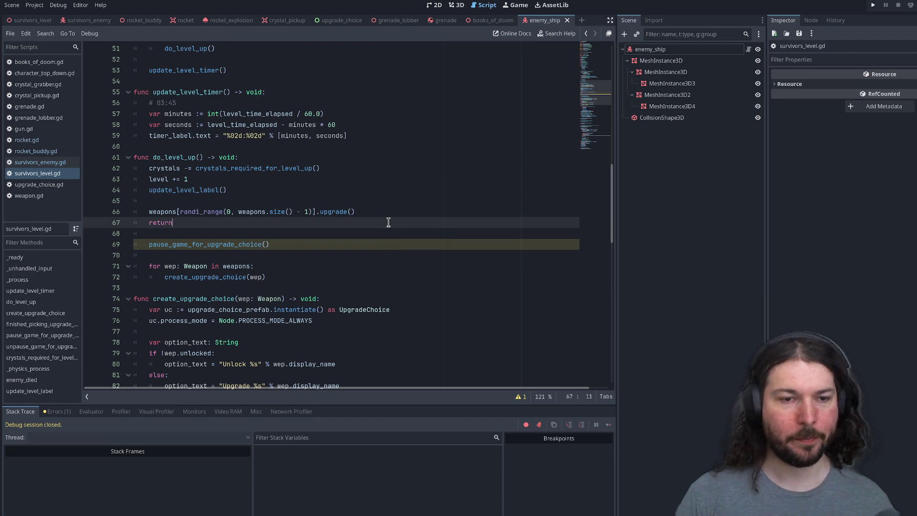
scroll(388, 223, up, 1)
key(shift+Up)
key(ctrl+k)
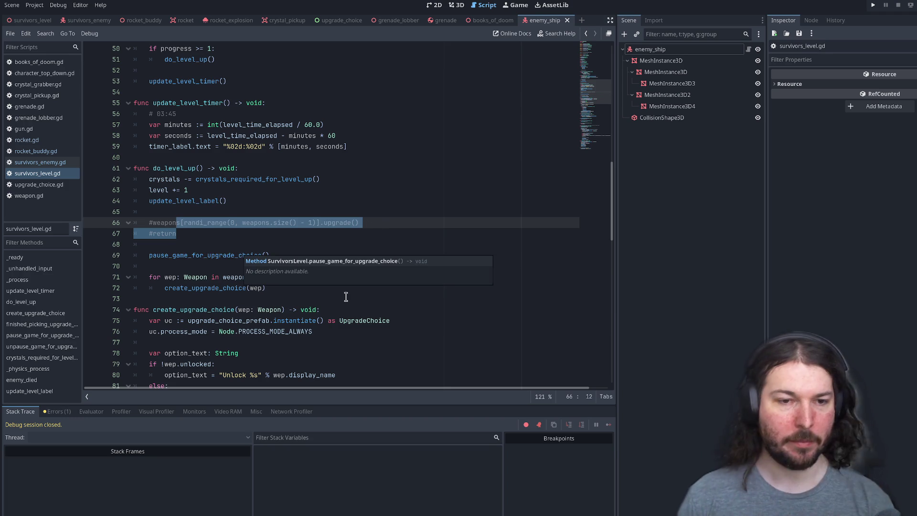
click(296, 246)
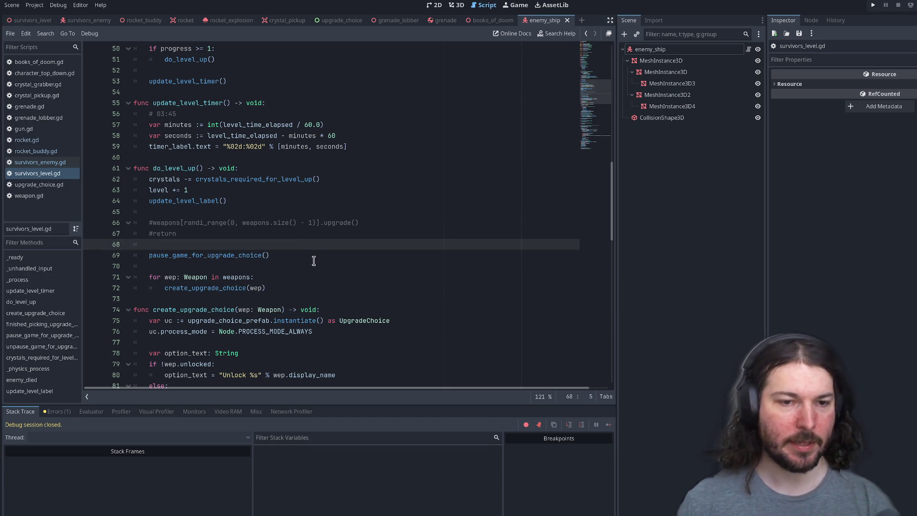
- Below the pause call, declare var max_upgrades := 2
click(304, 266)
key(Return)
key(Return)
key(Up)
text(var )
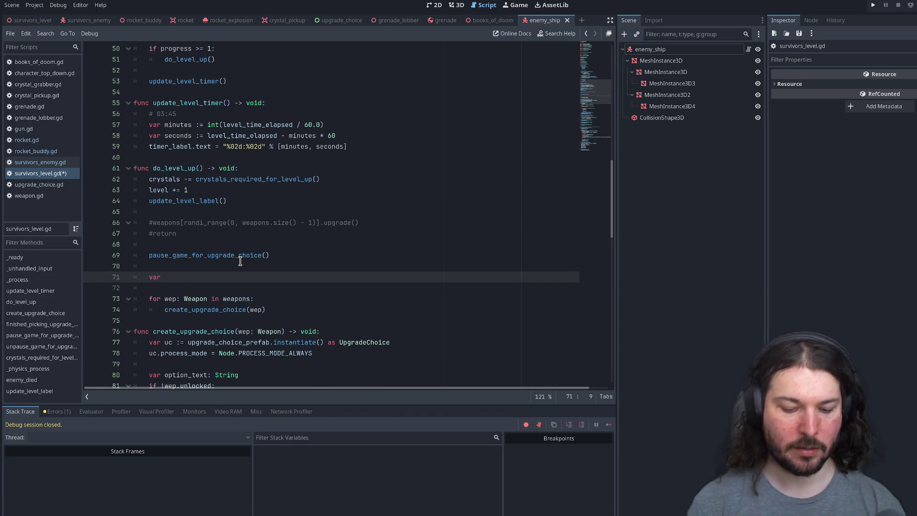
text(possible_upgrades:)
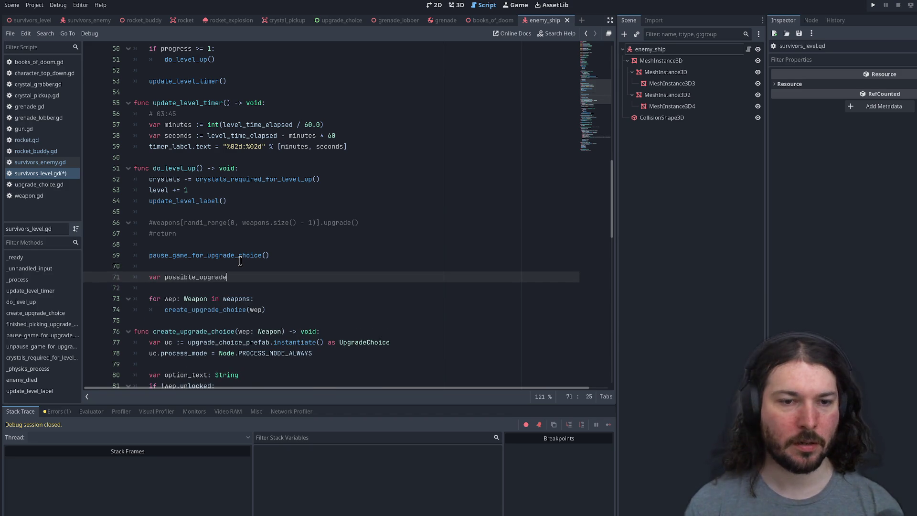
key(BackSpace)
text(:=)
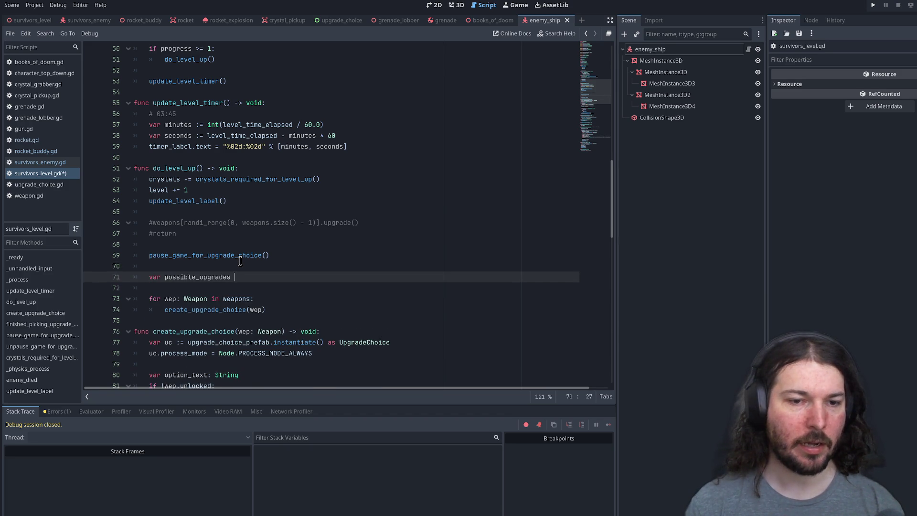
key(BackSpace)
key(BackSpace)
key(BackSpace)
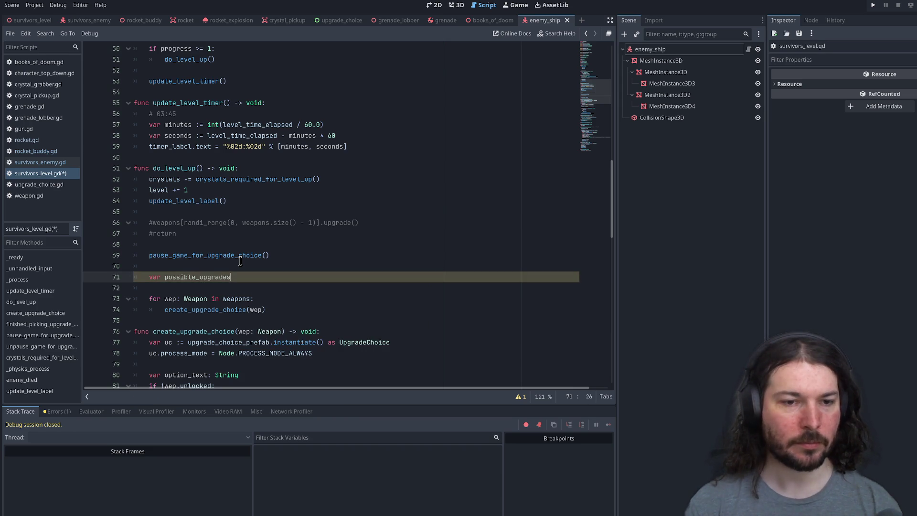
key(ctrl+BackSpace)
text(max_upgrades)
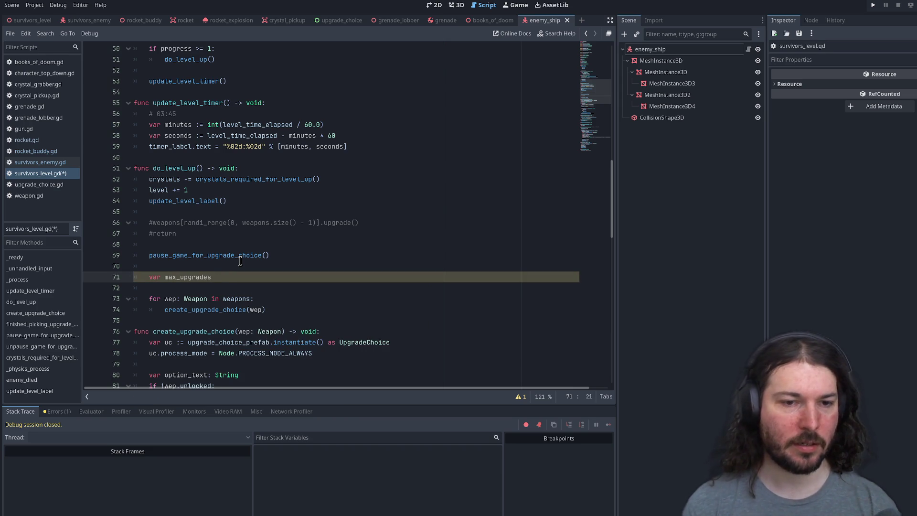
key(BackSpace)
text(:= 2)
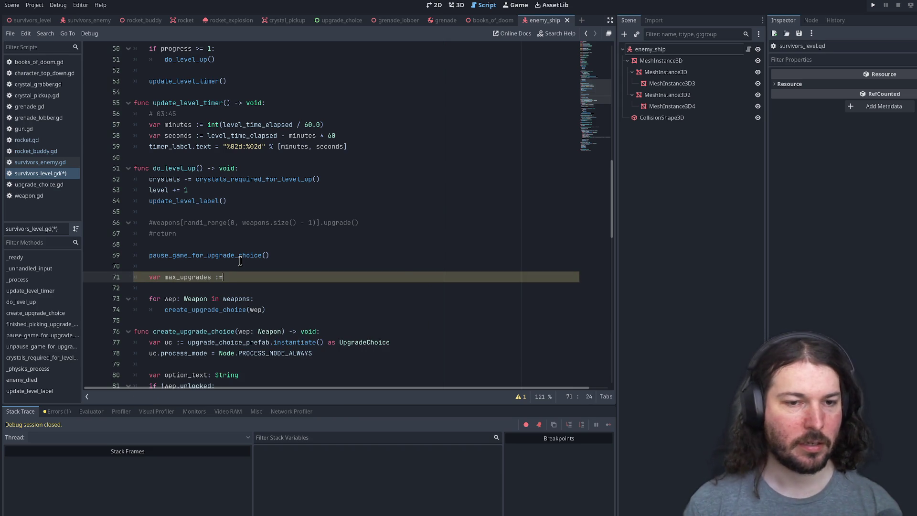
key(Return)
key(Return)
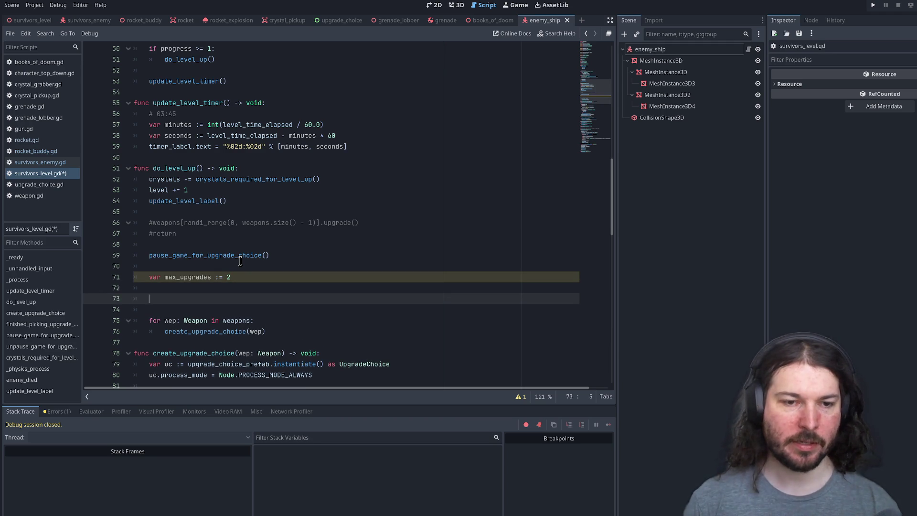
- Declare var weapon_upgrades_chosen on the next line
text(var )
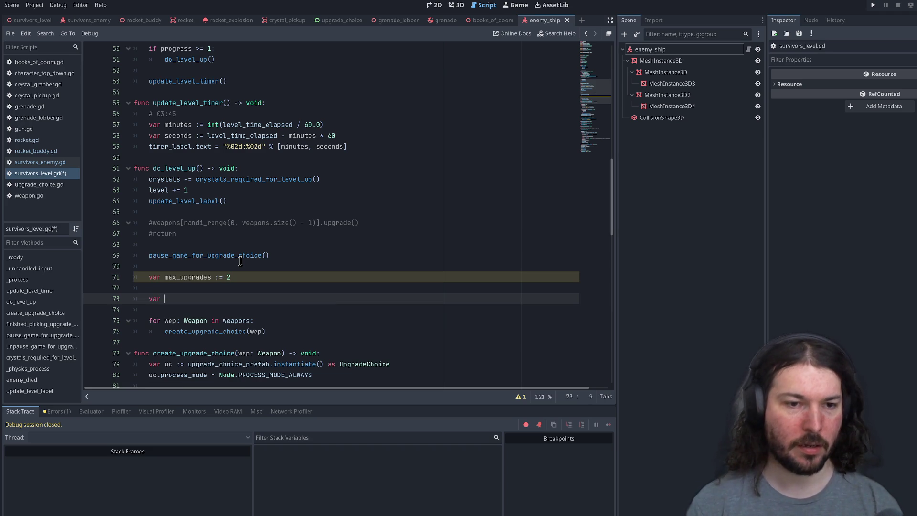
text(weapon_upg)
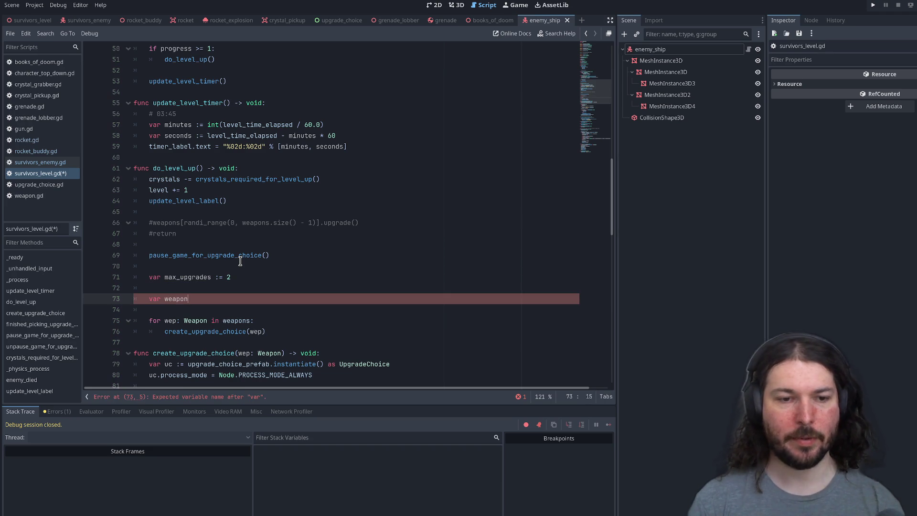
text(rades_chois)
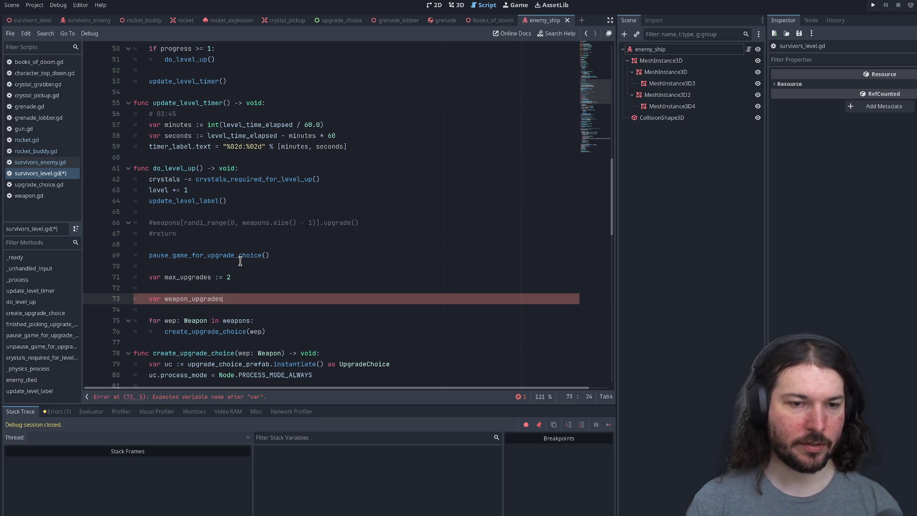
key(BackSpace)
key(BackSpace)
text(sen)
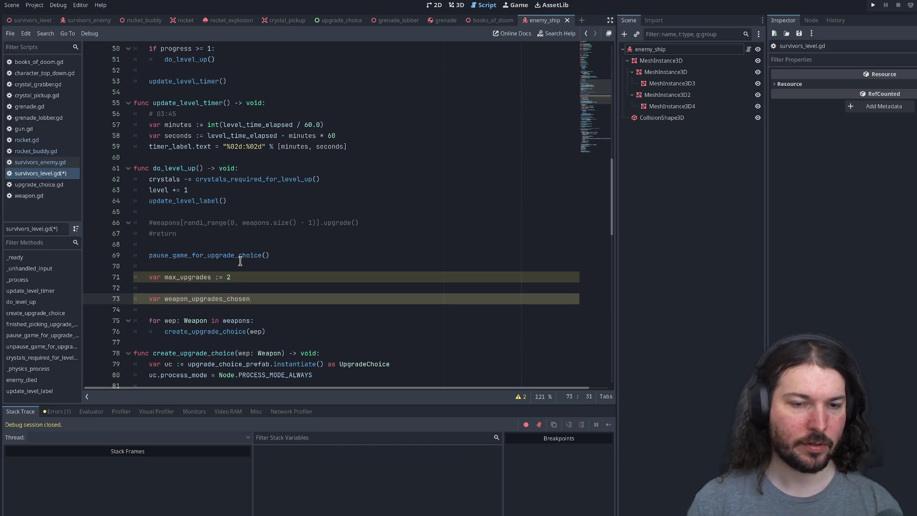
text(n)
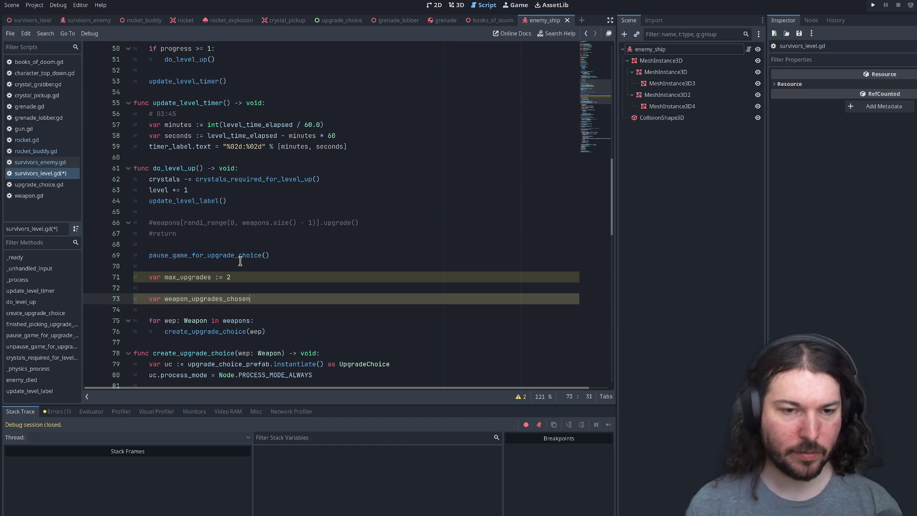
key(BackSpace)
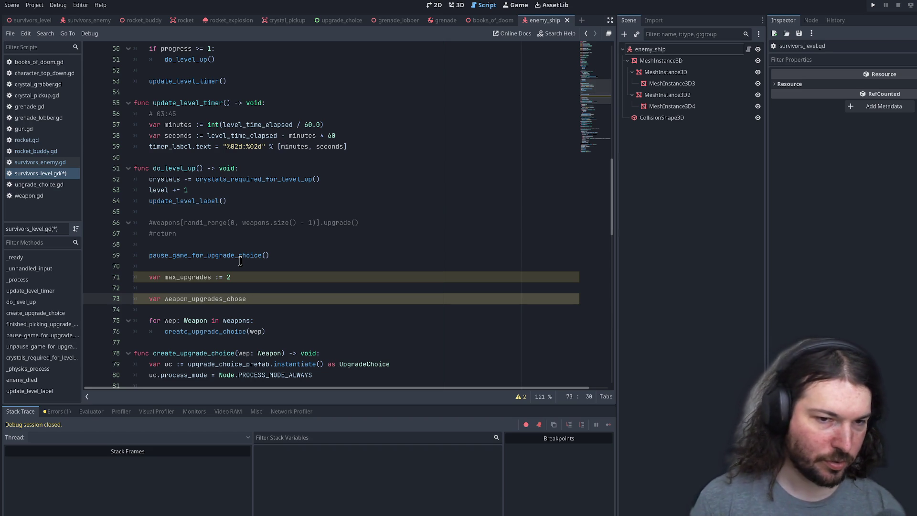
text(nn)
key(BackSpace)
text(ed)
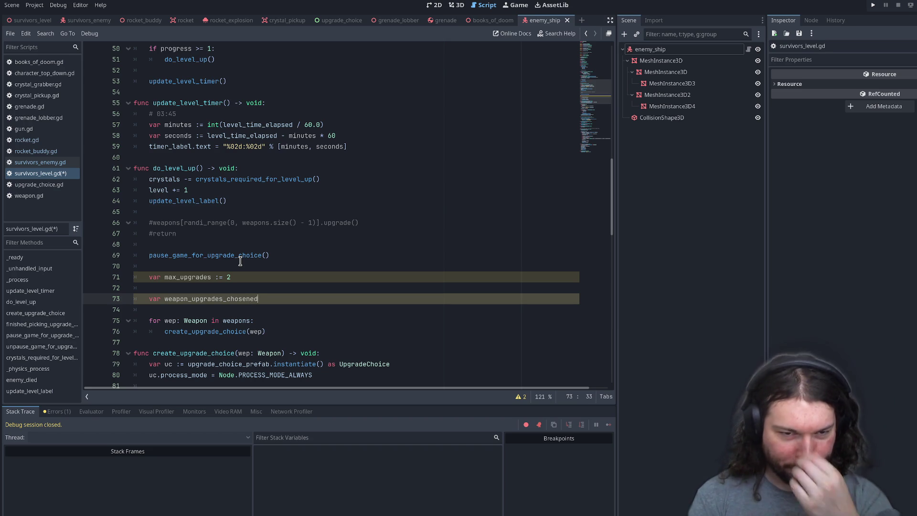
key(BackSpace)
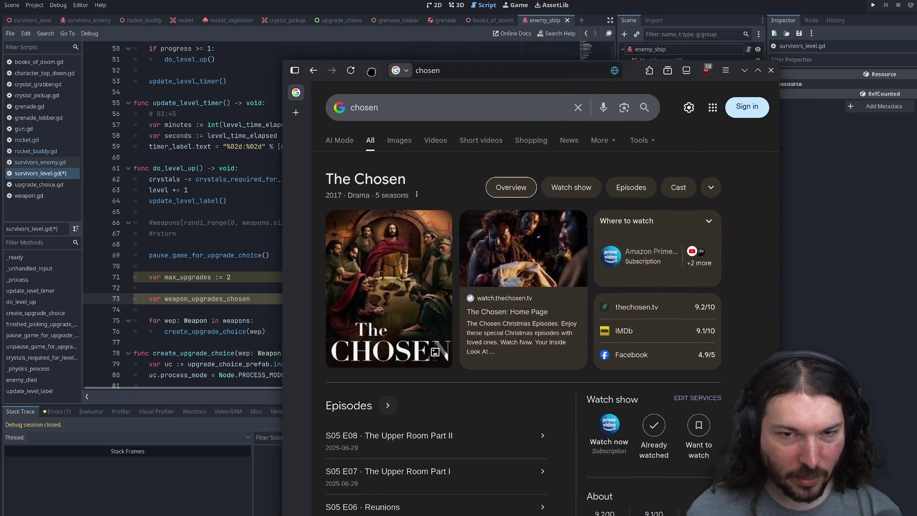
click(451, 111)
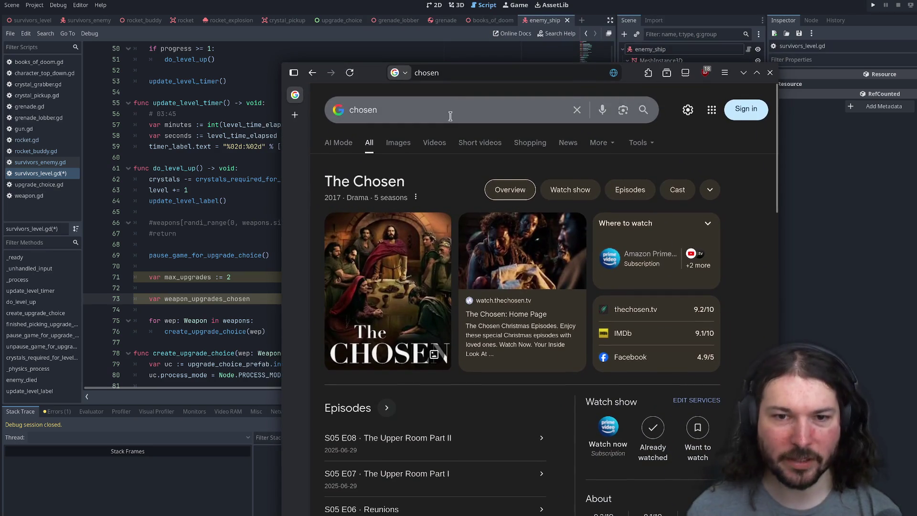
click(449, 390)
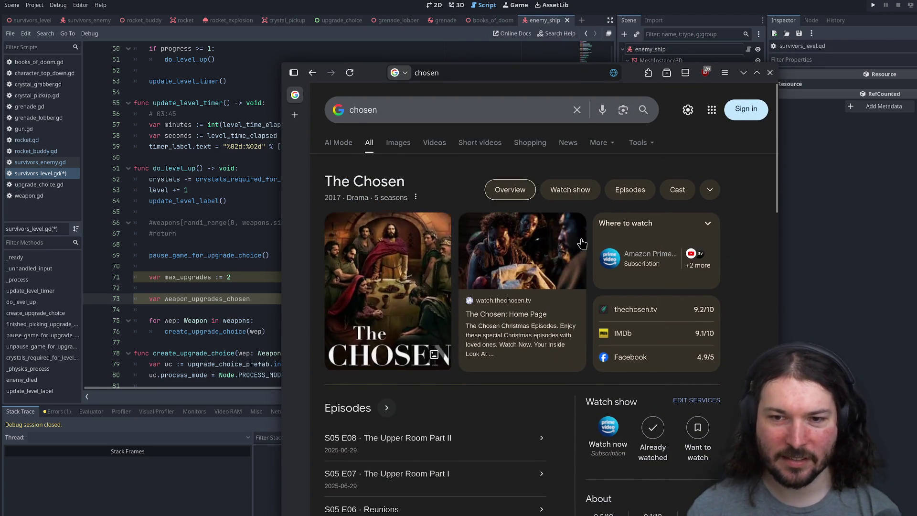
scroll(429, 334, down, 10)
click(423, 111)
key(Home)
text(define)
key(Return)
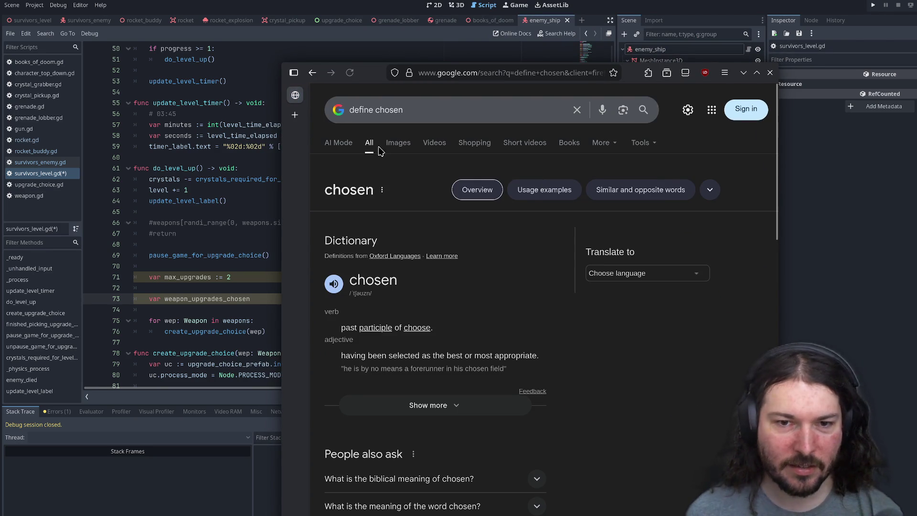
drag(323, 188, 351, 209)
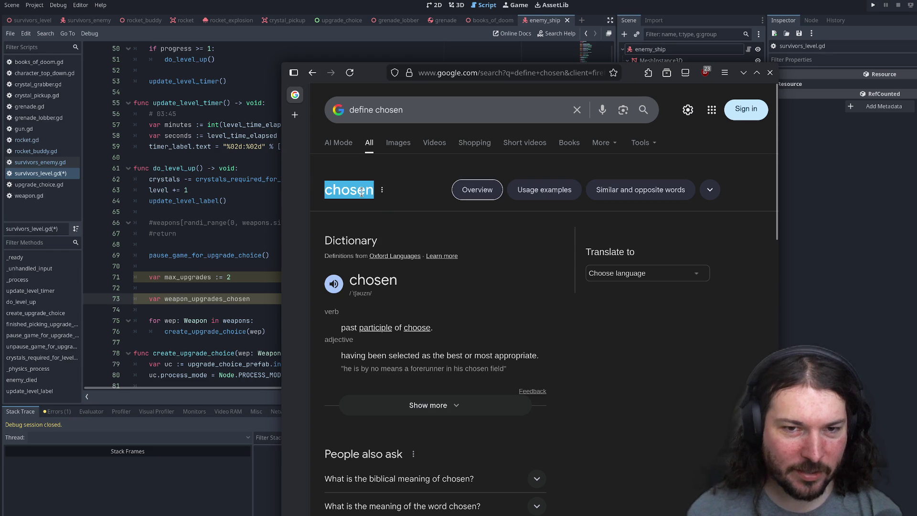
click(241, 298)
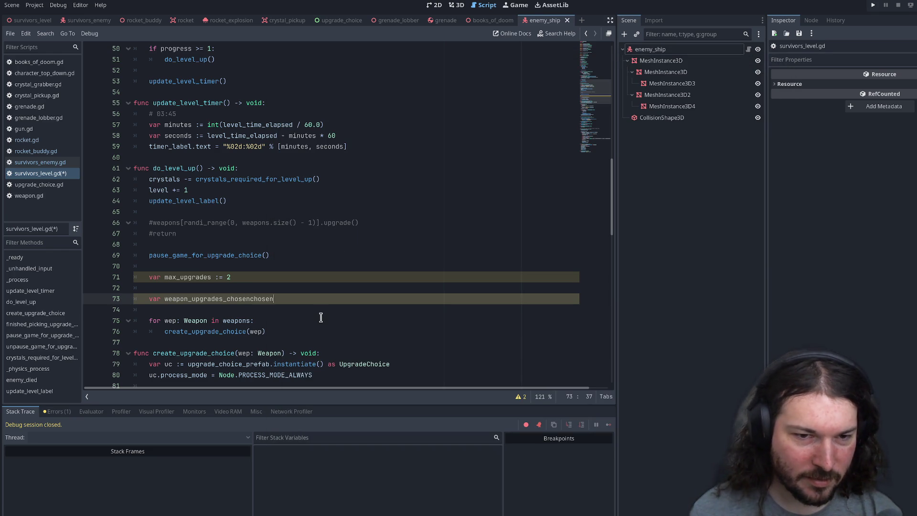
key(alt+Tab)
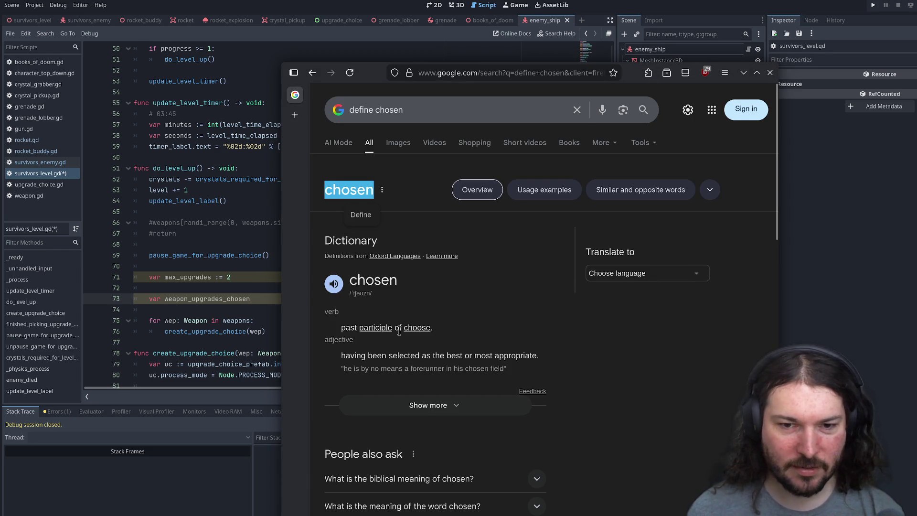
mouse_move(367, 78)
mouse_down()
mouse_move(344, 263)
mouse_move(367, 292)
mouse_move(353, 260)
mouse_up()
key(alt+Tab)
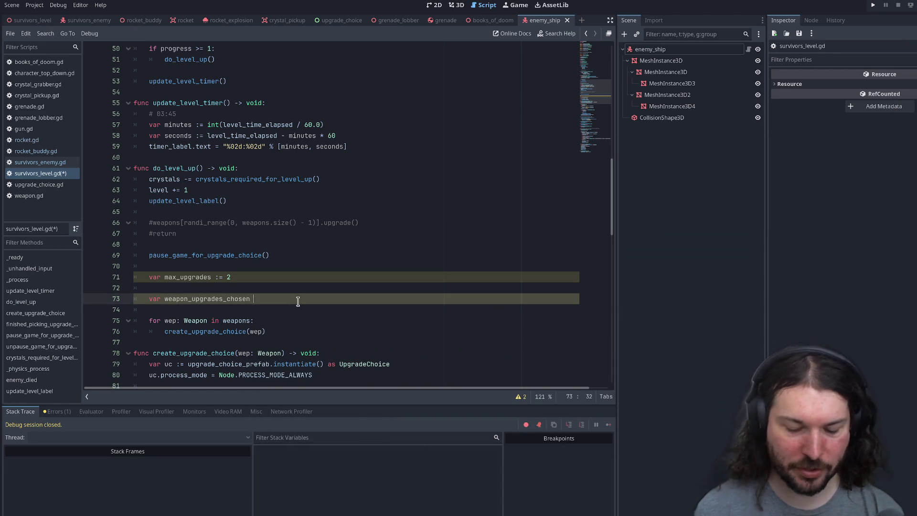
- Type weapon_upgrades_chosen as Array[Weapon] = []
text(: Arr)
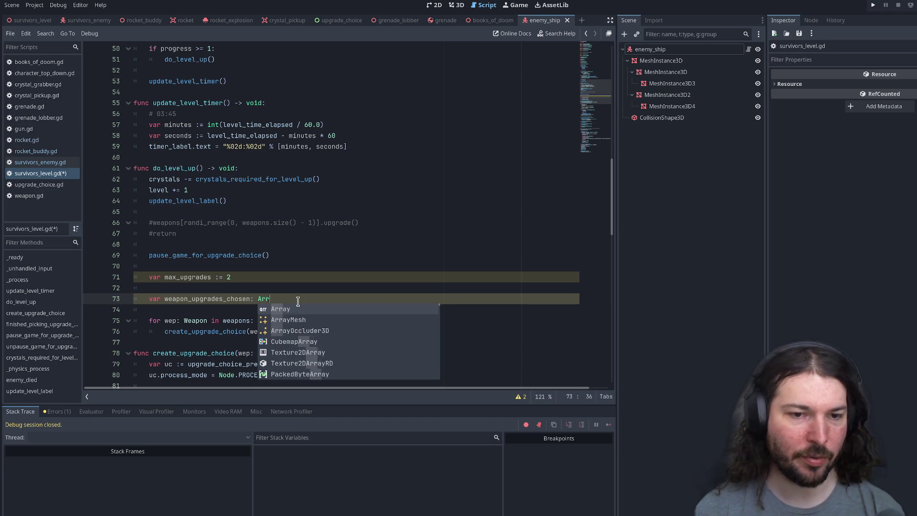
text(ay[] )
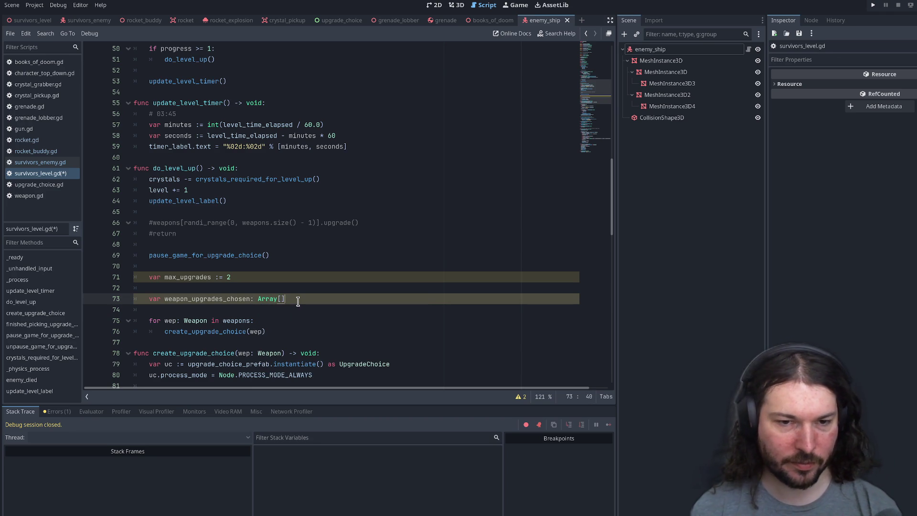
text(= [])
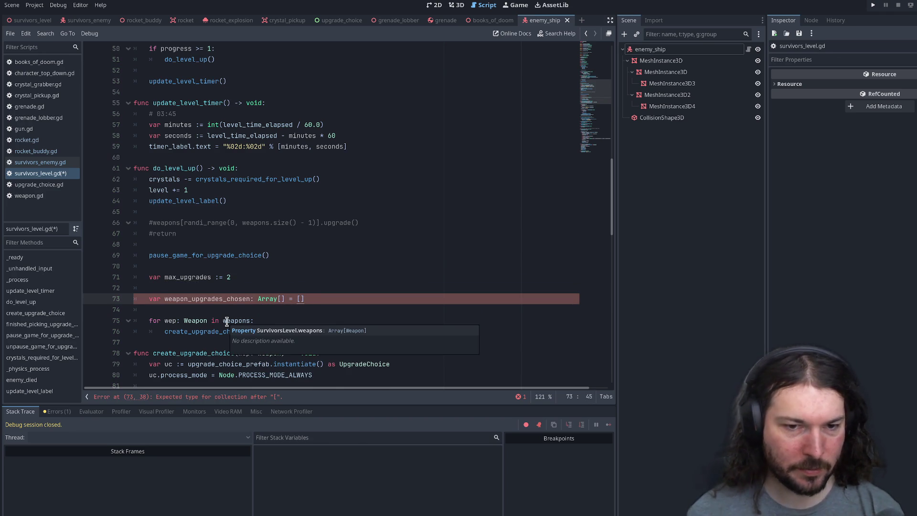
key(Left)
key(Left)
key(Left)
text(W)
key(Return)
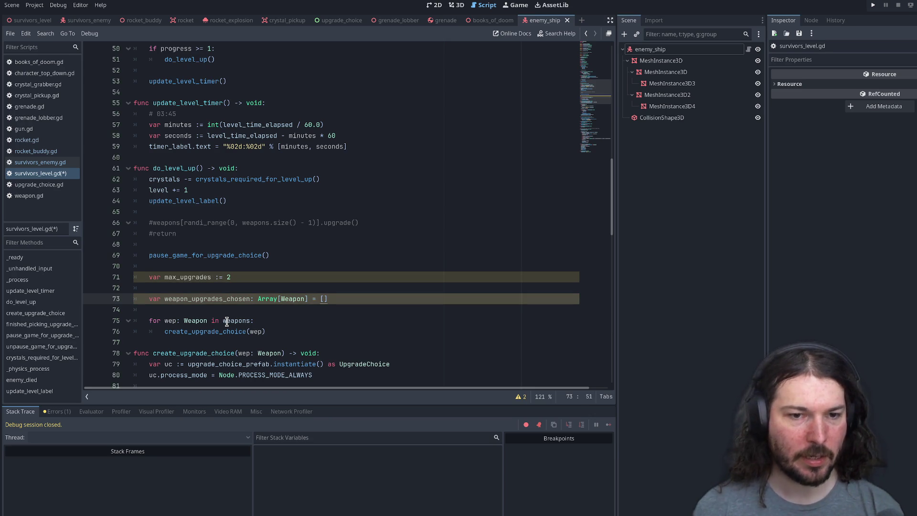
- Insert blank lines above the weapon loop and start typing weapons.ran
key(Down)
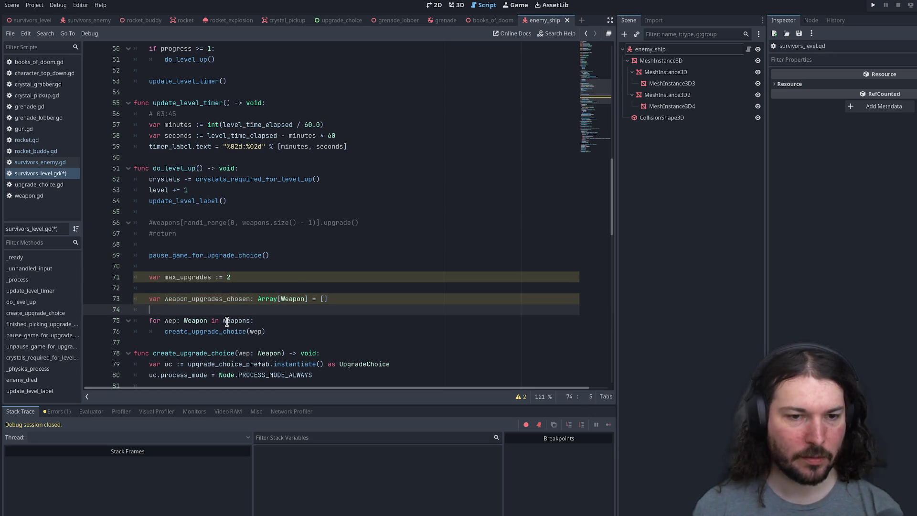
key(Return)
key(Return)
key(Up)
text(weapons.ran)
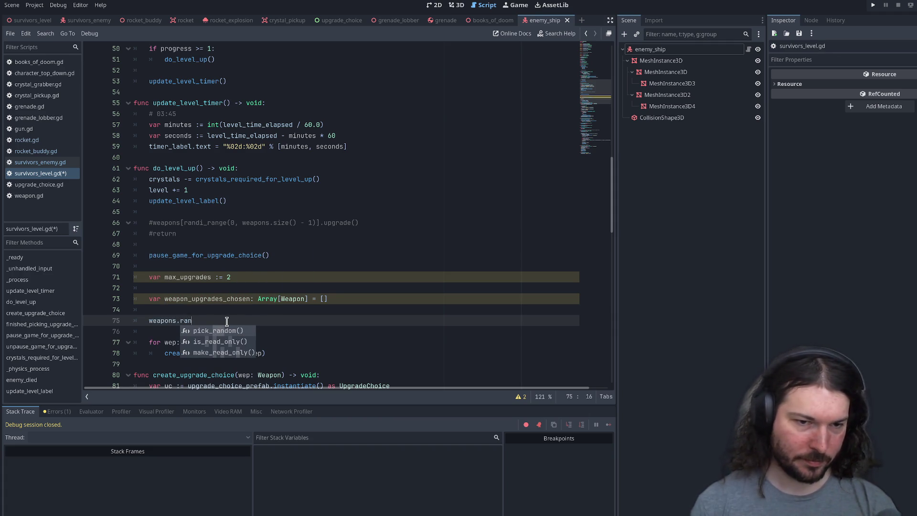
- Try weapons.pick_random() above the weapon loop, then delete it
key(Return)
mouse_move(215, 323)
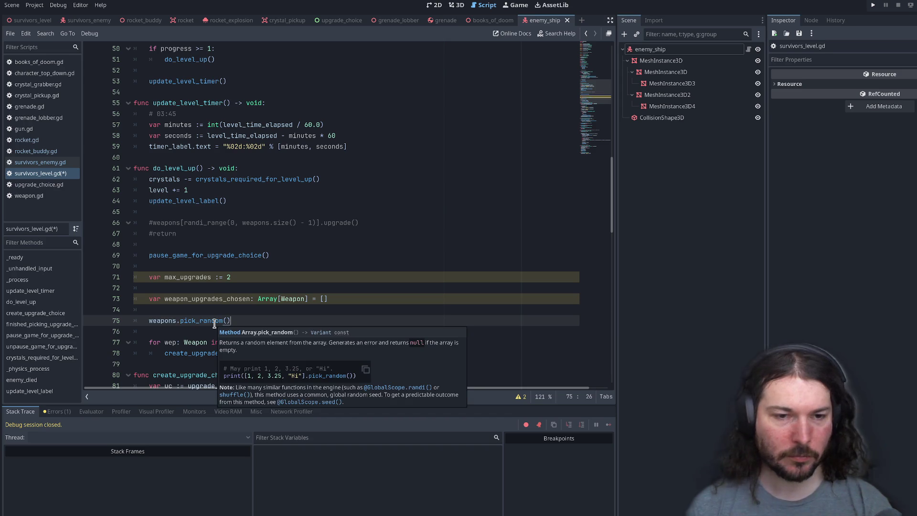
key(BackSpace)
key(BackSpace)
key(BackSpace)
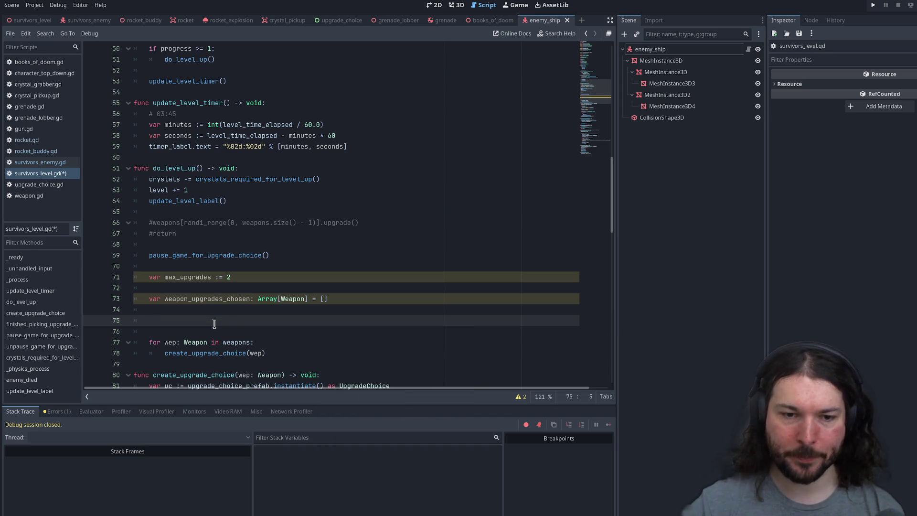
- Try weapons.clon, clear the line, and switch to the 'godot clone arry' search results
text(weapons.clon)
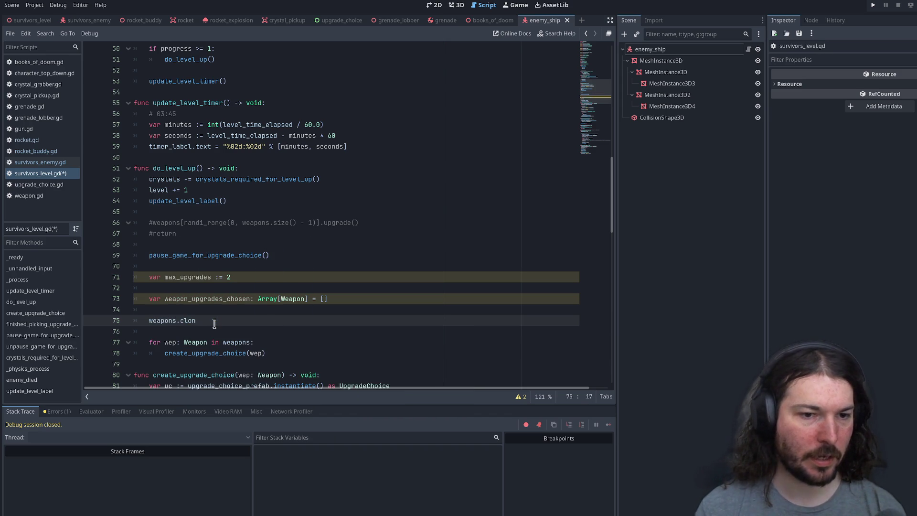
key(BackSpace)
key(BackSpace)
key(BackSpace)
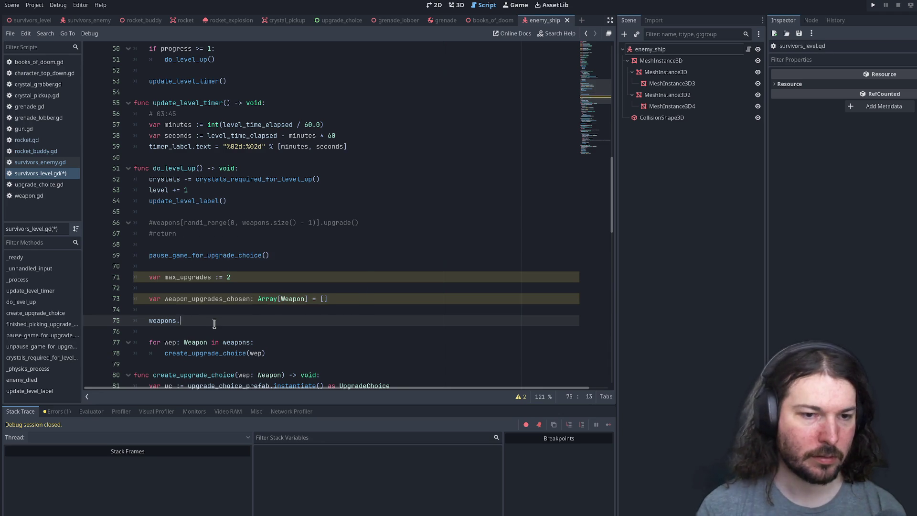
text(clon)
key(BackSpace)
key(BackSpace)
key(BackSpace)
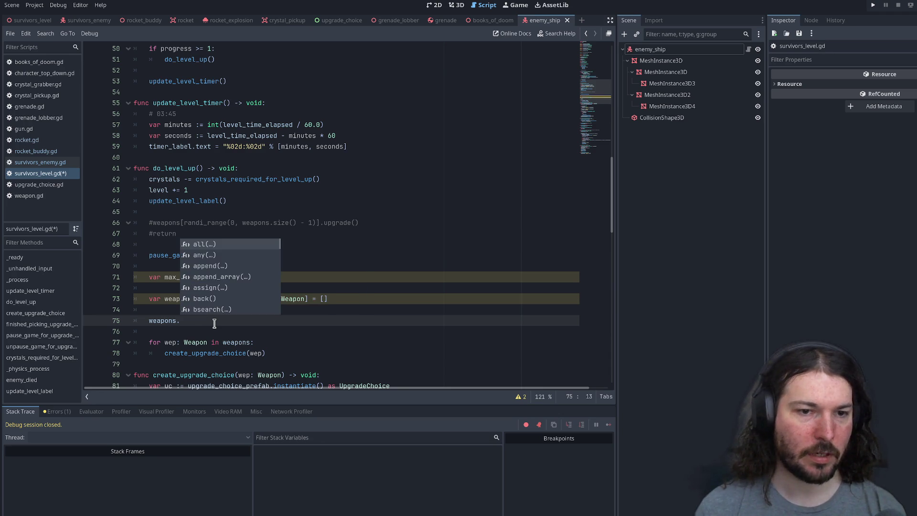
key(BackSpace)
key(BackSpace)
key(BackSpace)
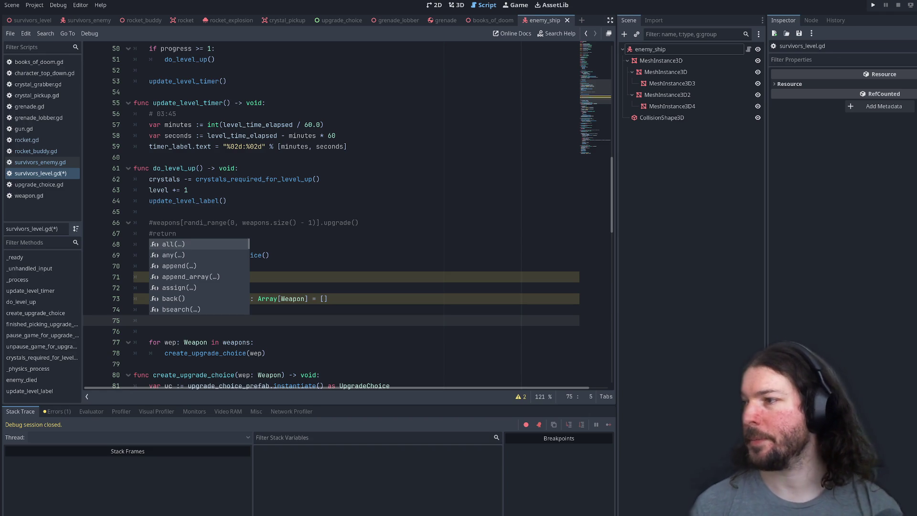
key(alt+Tab)
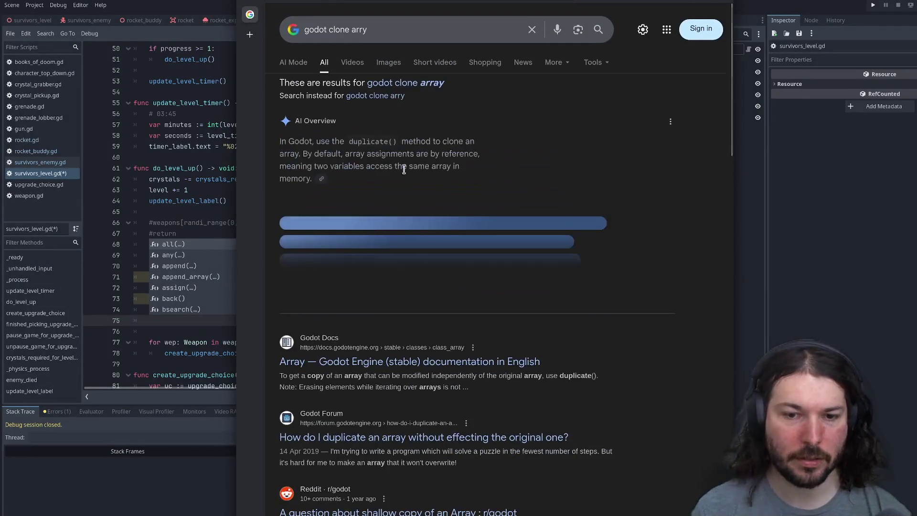
- Read the Google results recommending duplicate(), then return to Godot with the caret on empty line 75
scroll(385, 175, down, 5)
scroll(385, 176, down, 6)
scroll(409, 237, up, 3)
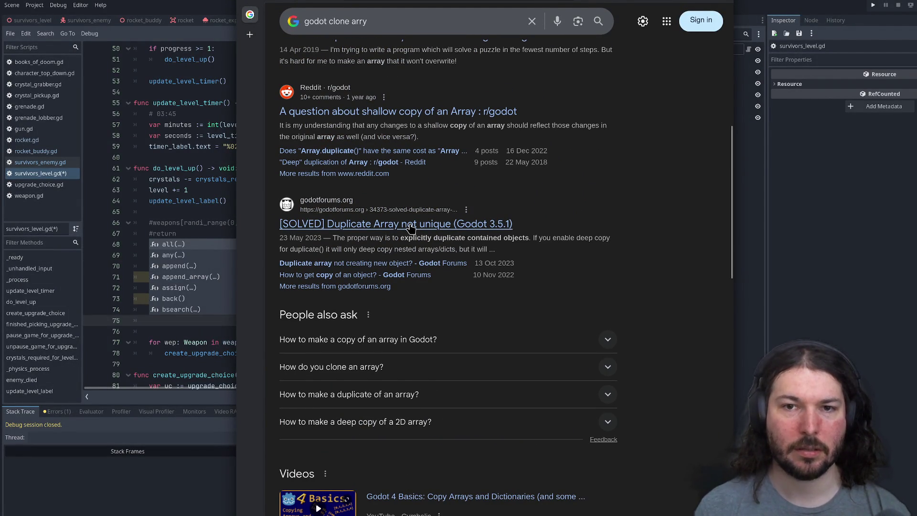
scroll(409, 229, up, 2)
scroll(393, 116, up, 4)
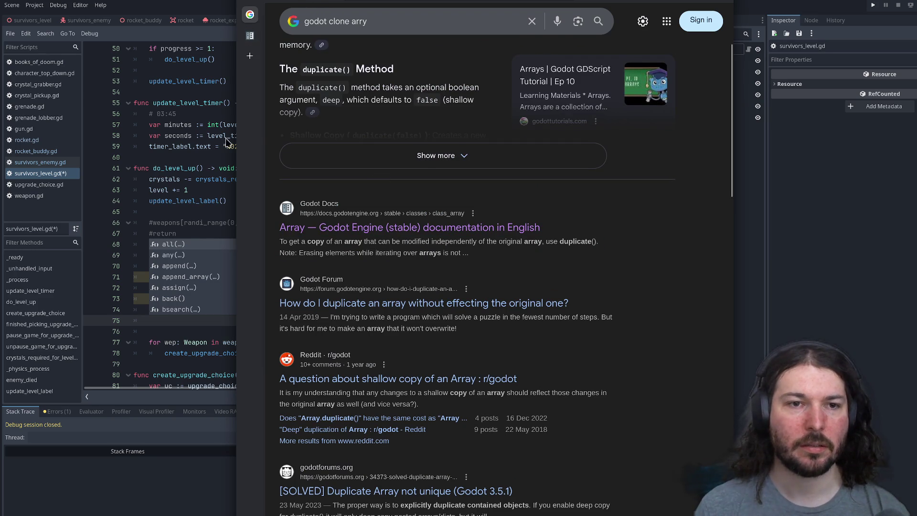
key(alt+Tab)
click(327, 318)
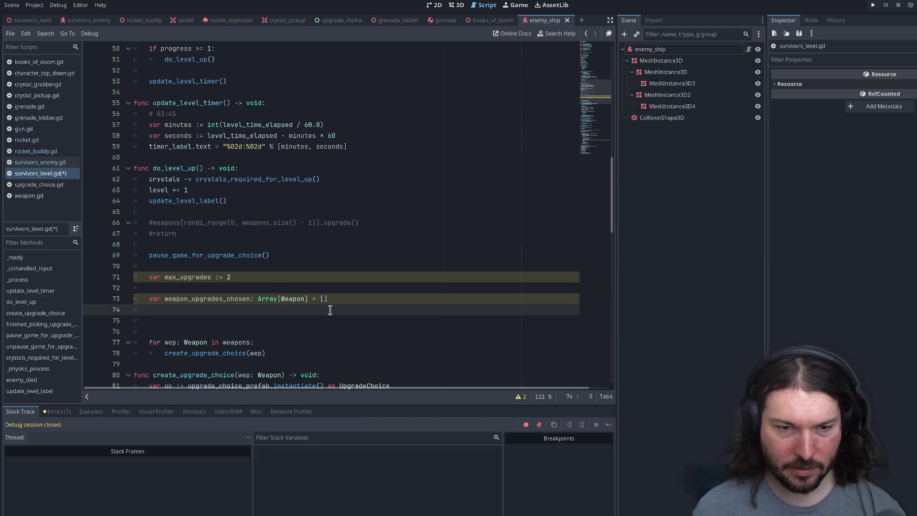
- Write weapons.duplicate() on line 75 using autocomplete
text(we)
key(Return)
text(.d)
key(Return)
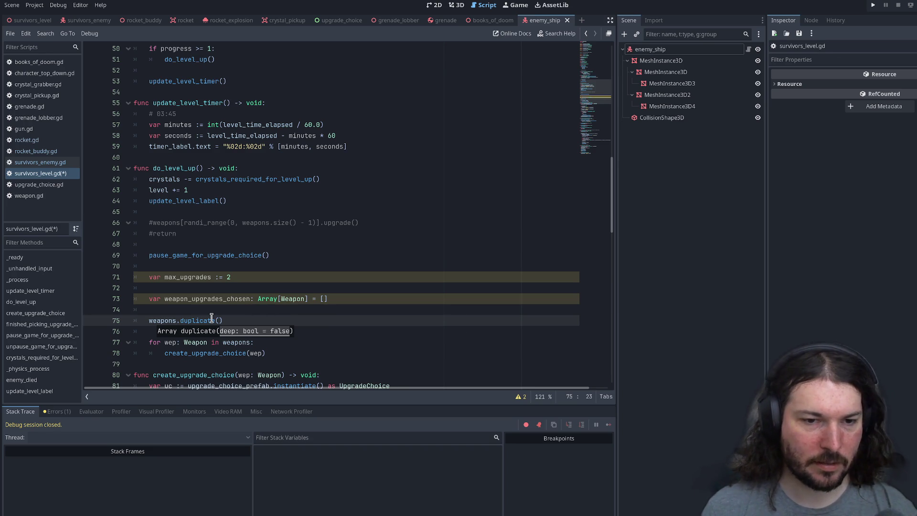
mouse_move(212, 318)
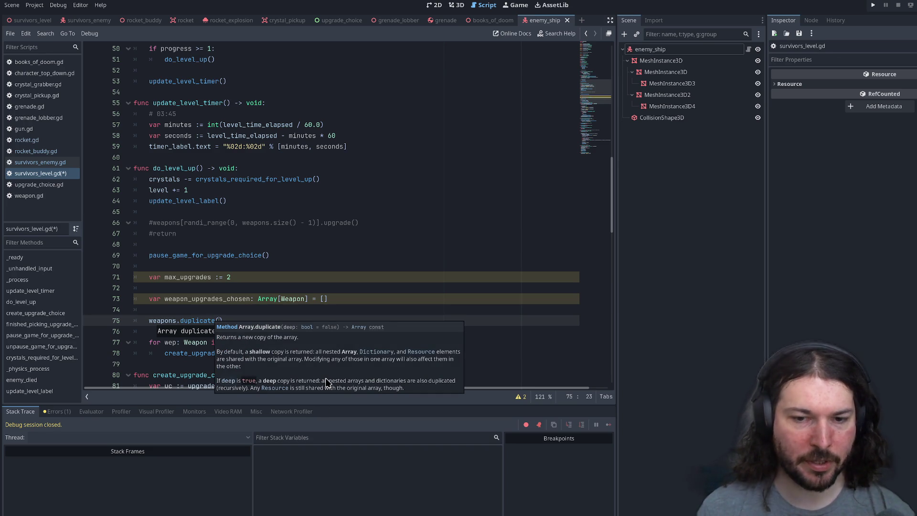
key(BackSpace)
key(BackSpace)
key(BackSpace)
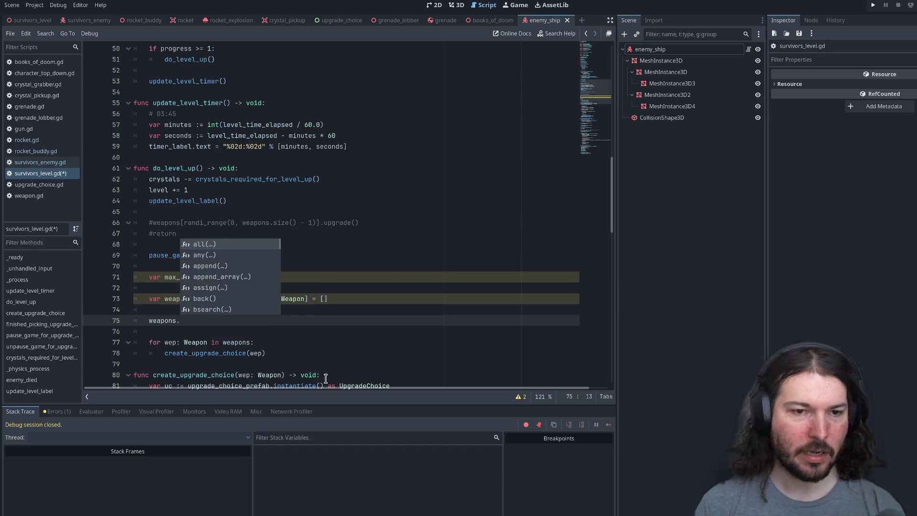
text(dup)
key(Return)
- Assign the duplicate to a new variable with 'var upgrade_possibilities :='
key(Home)
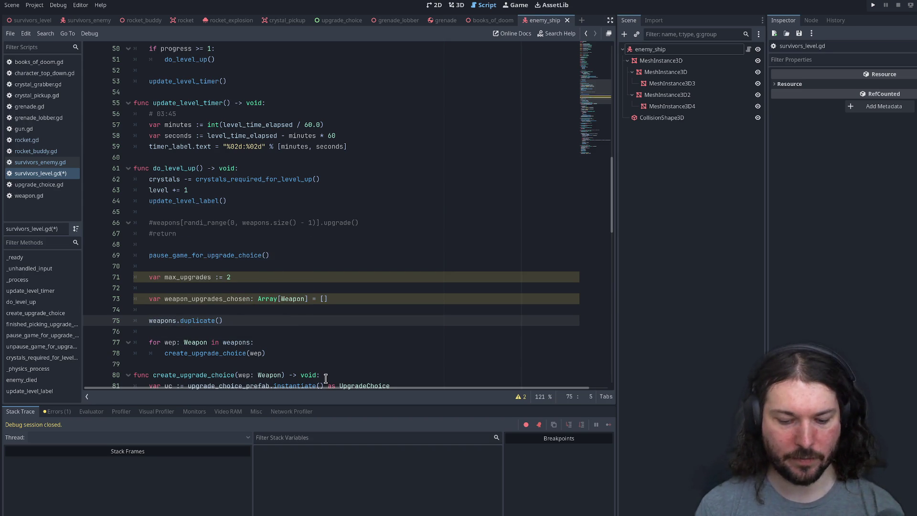
text(car upgrades)
key(BackSpace)
text(_choices)
key(BackSpace)
key(BackSpace)
key(BackSpace)
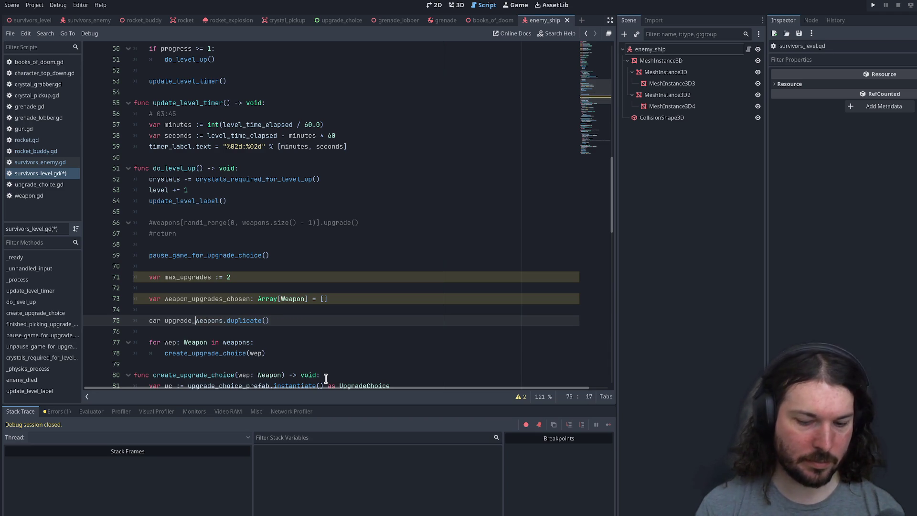
text(possibilities :=)
key(Delete)
text(v)
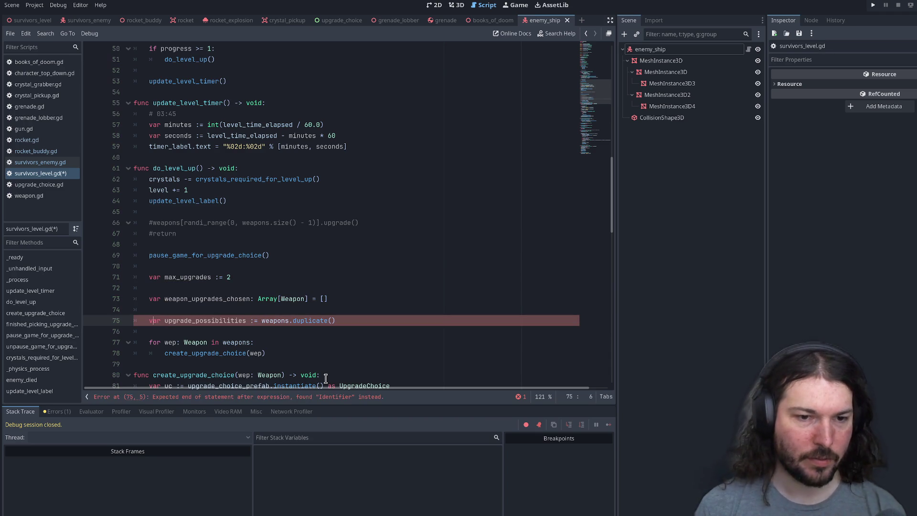
key(Right)
key(Right)
key(Right)
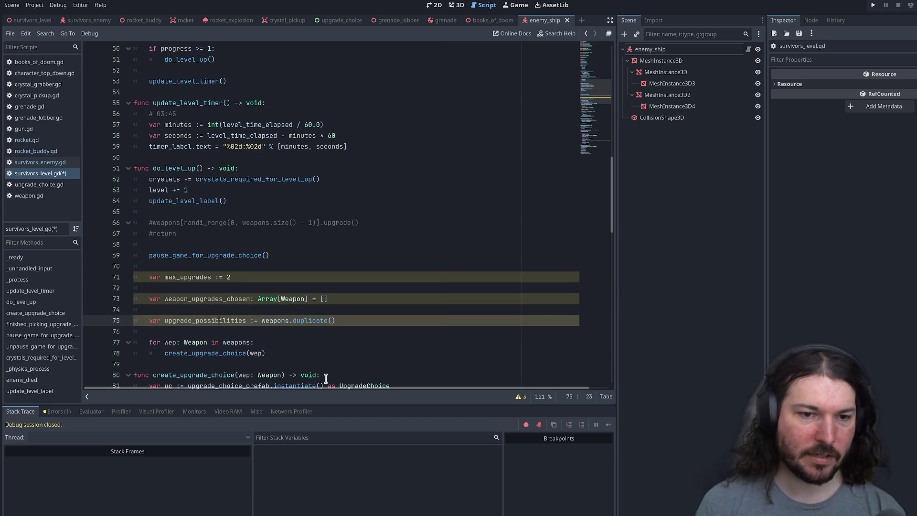
- Add upgrade_possibilities.shuffle() on line 76 and view the shuffle() documentation
key(Return)
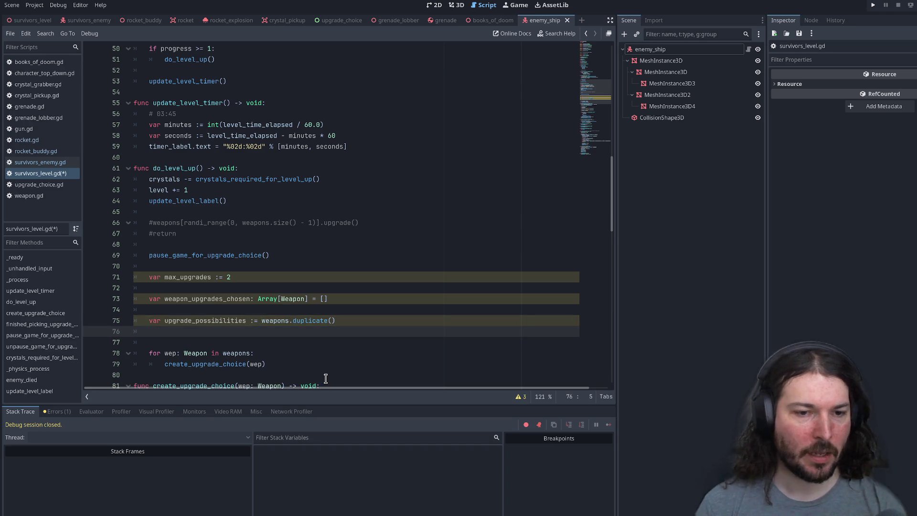
text(upg)
key(Down)
key(Down)
key(Return)
text(.shu)
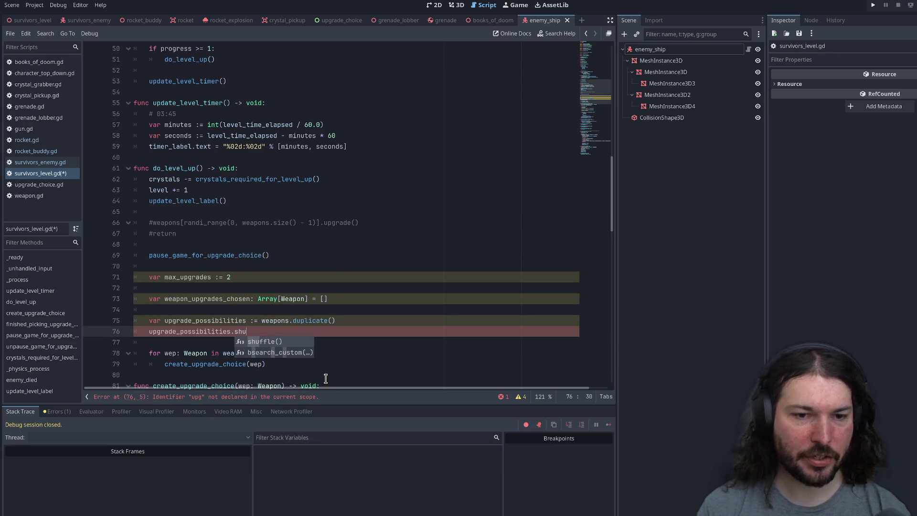
key(Return)
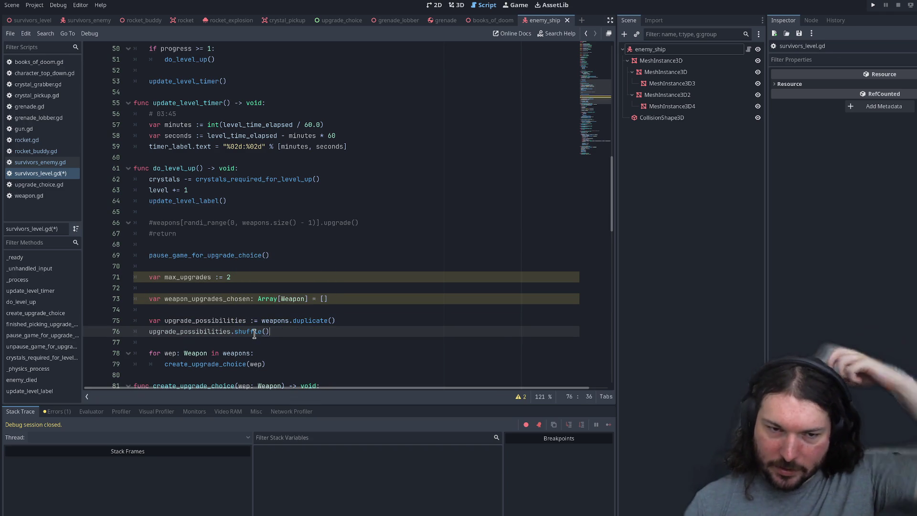
ctrl+click(254, 334)
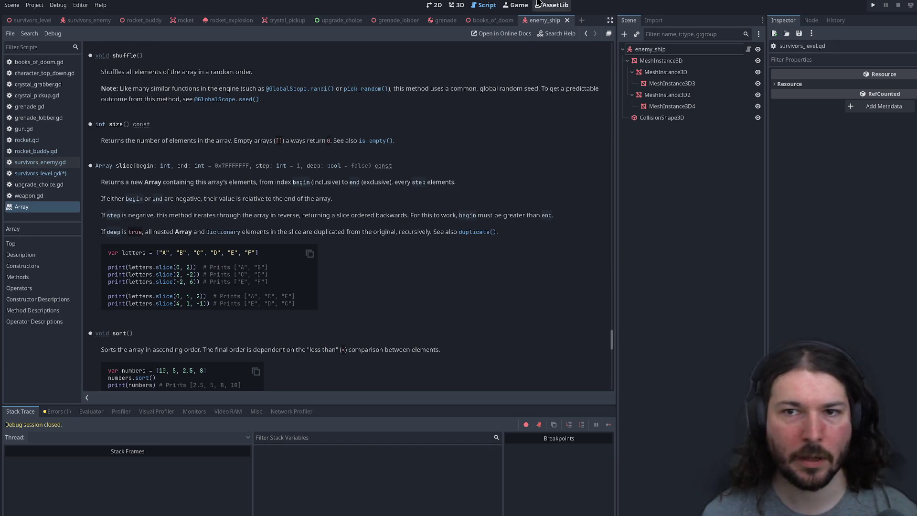
key(ctrl+w)
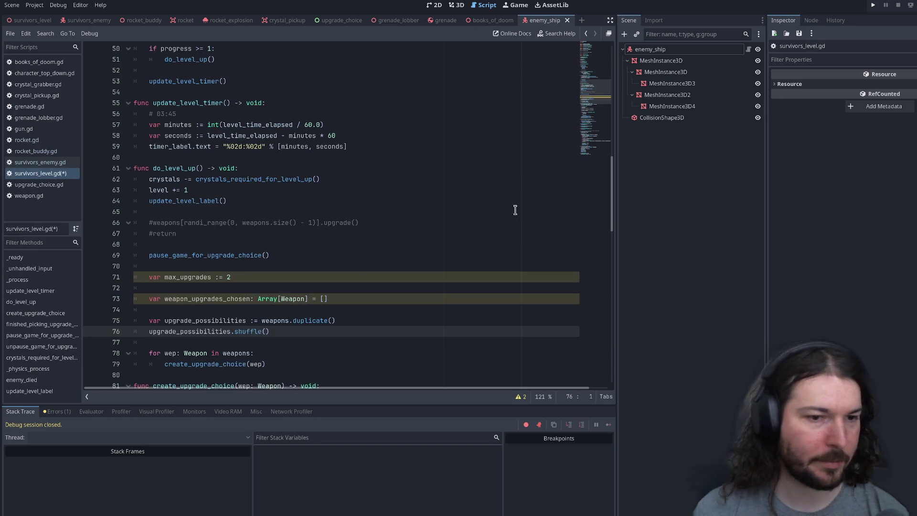
click(276, 331)
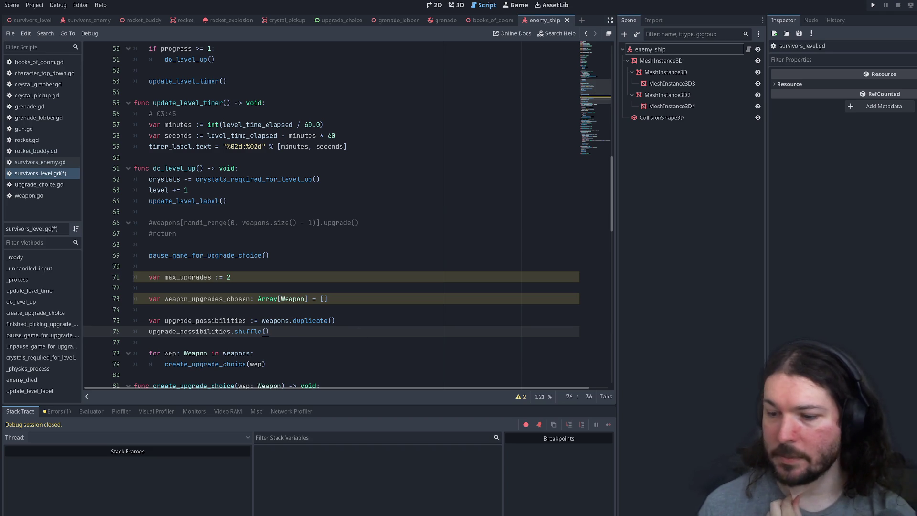
scroll(334, 334, down, 3)
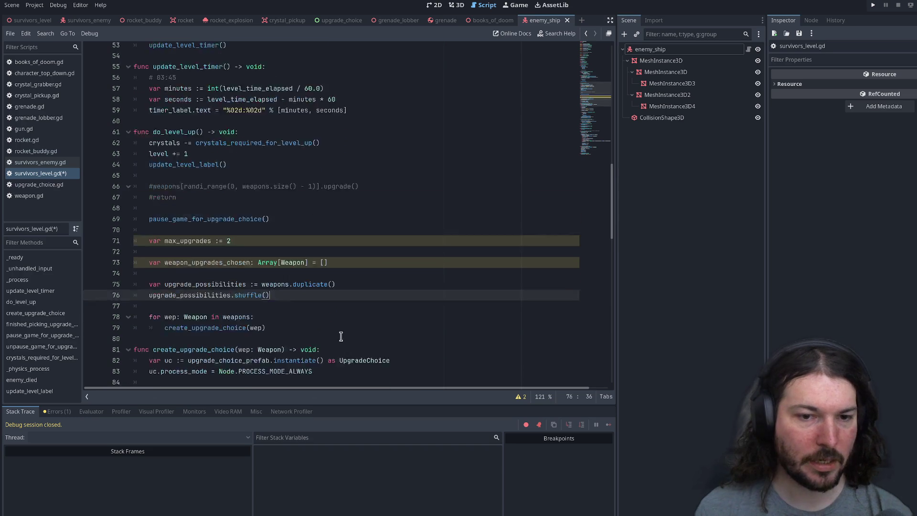
- After blank lines, write 'while weapon_upgrades_chosen.size() < max_upgrades && upgrade_possibilities.size() > 0:'
key(Return)
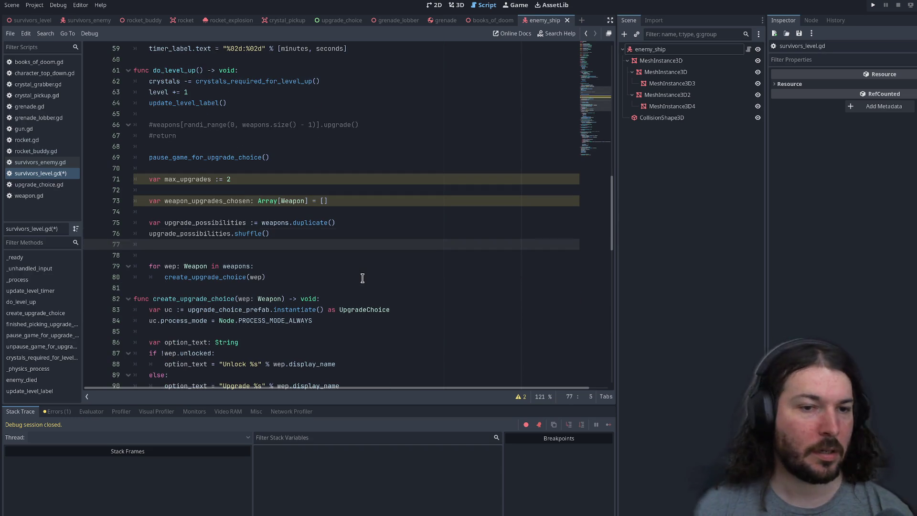
key(Return)
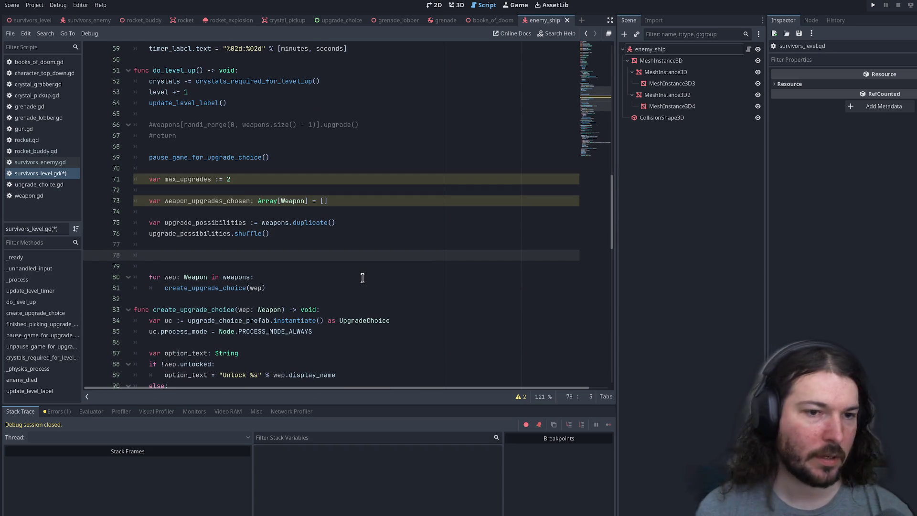
text(while )
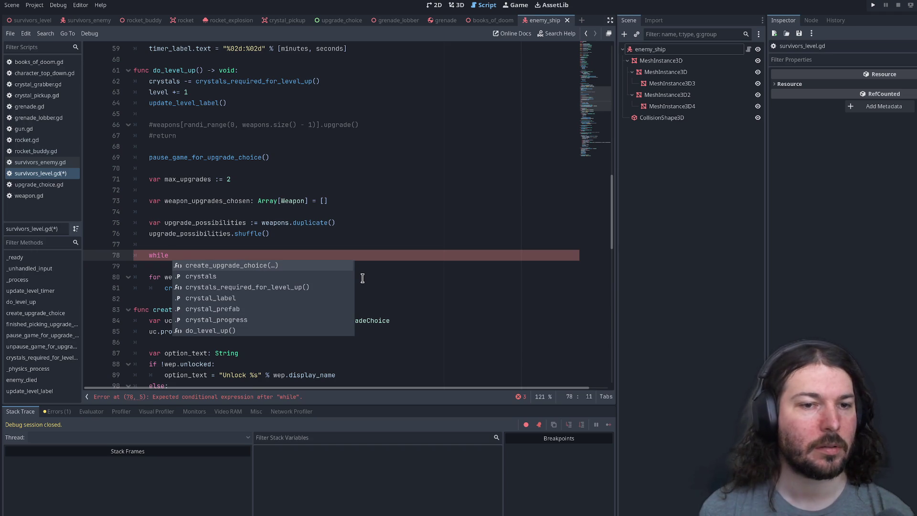
text(weapon_upgrades_chosen)
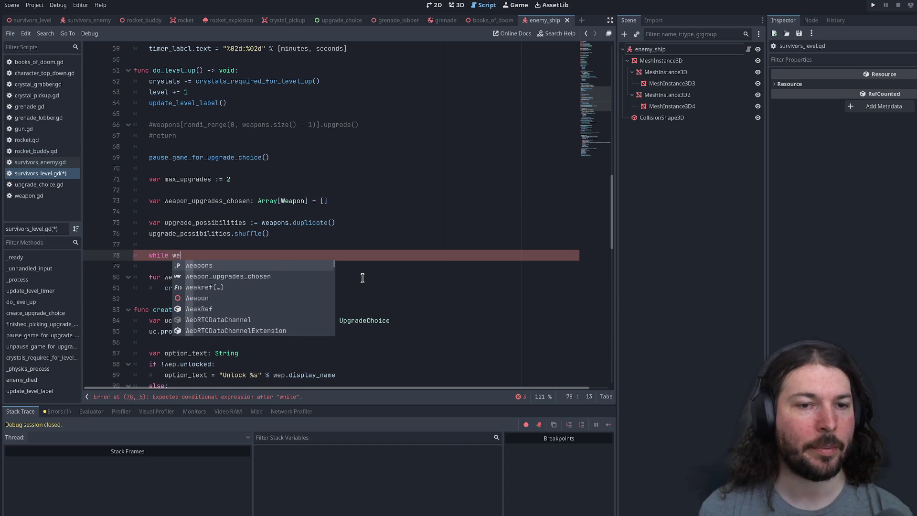
text(.size() < )
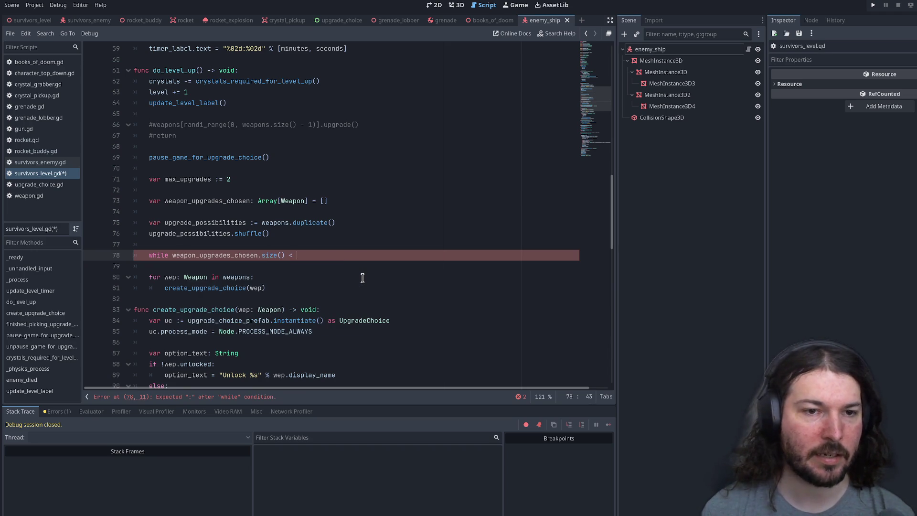
text(ma)
key(Return)
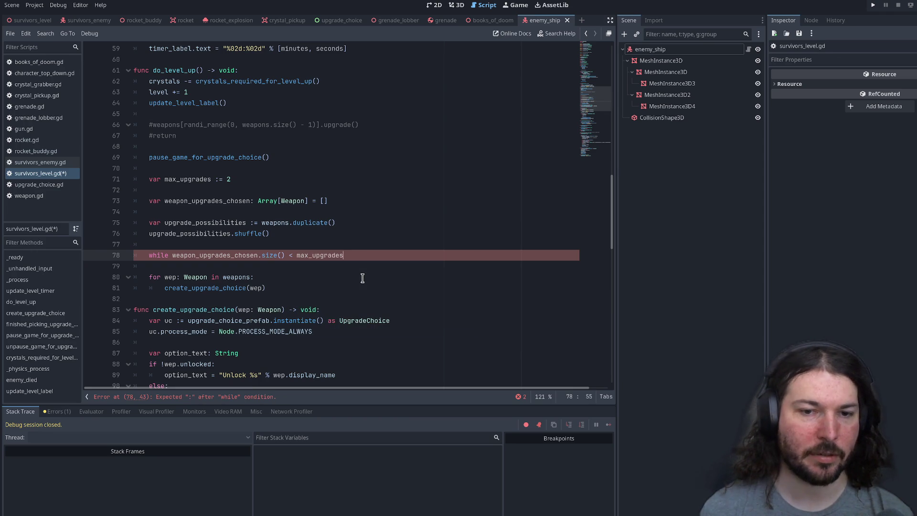
text(&& )
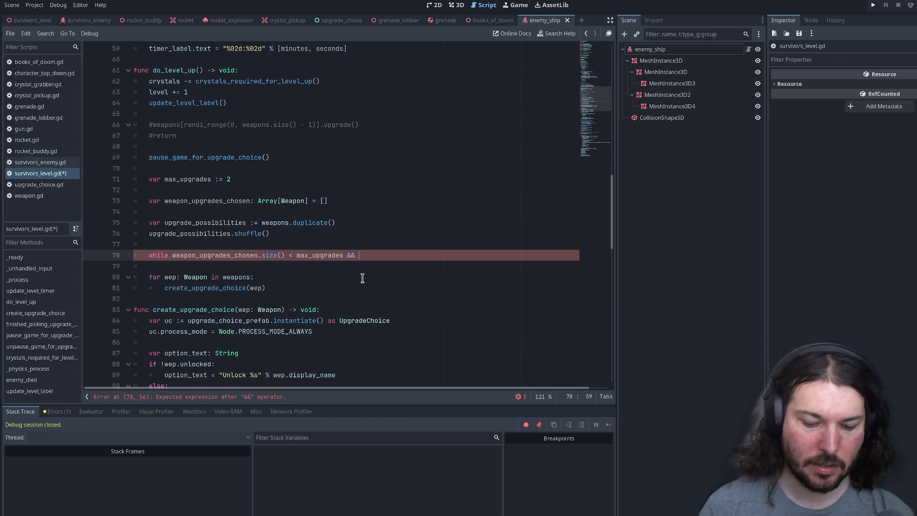
text(upg)
key(Down)
key(Down)
key(Return)
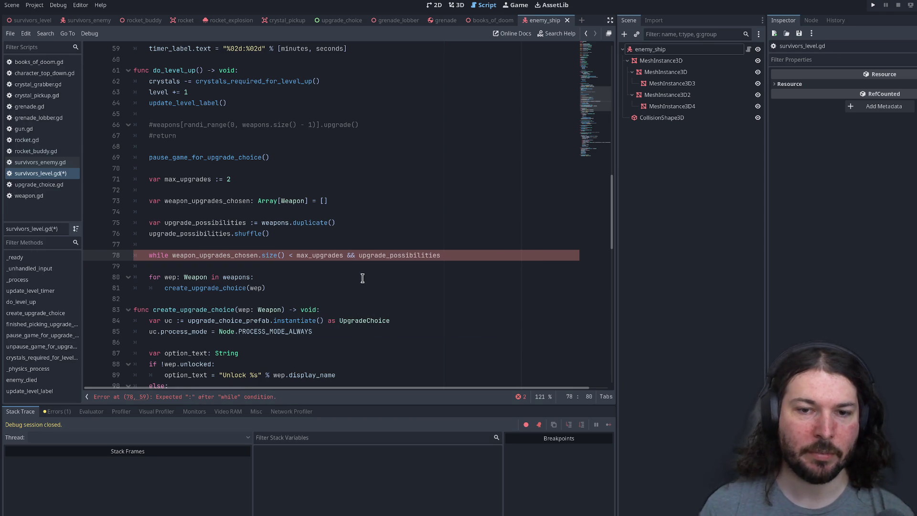
text(iz)
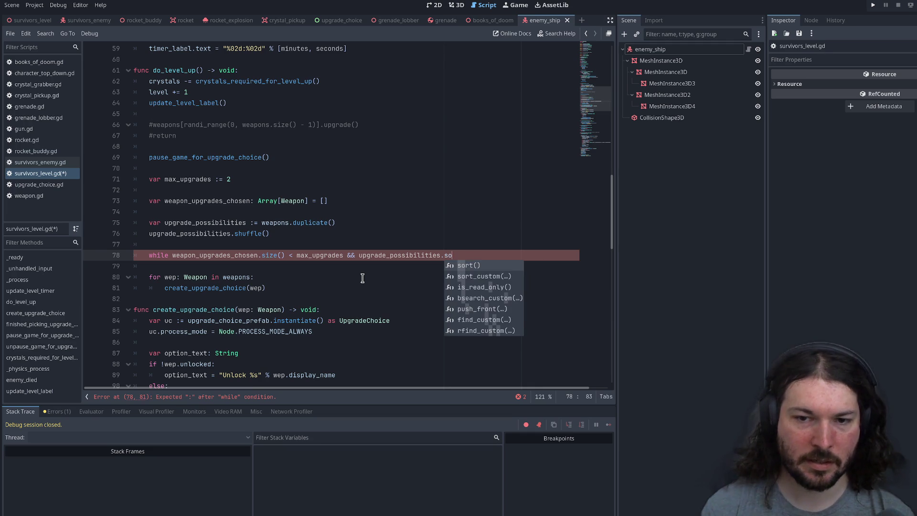
key(Return)
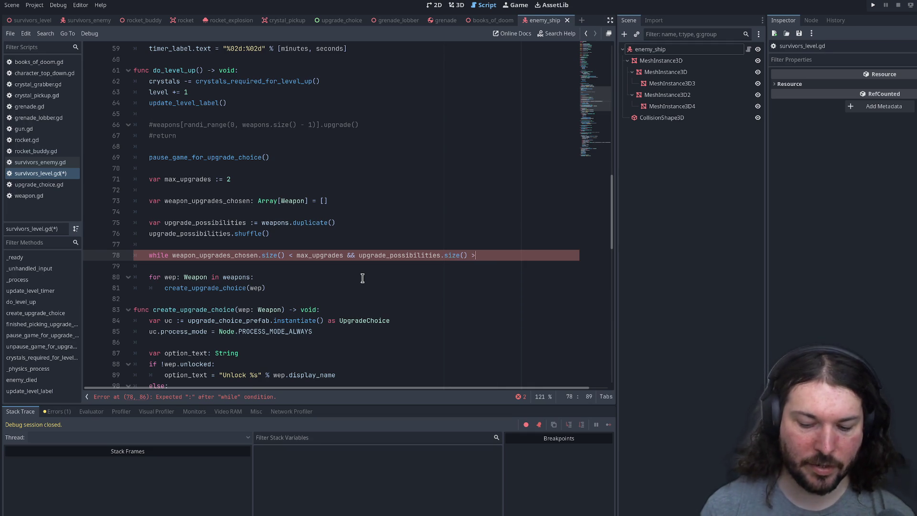
text(0:)
key(Return)
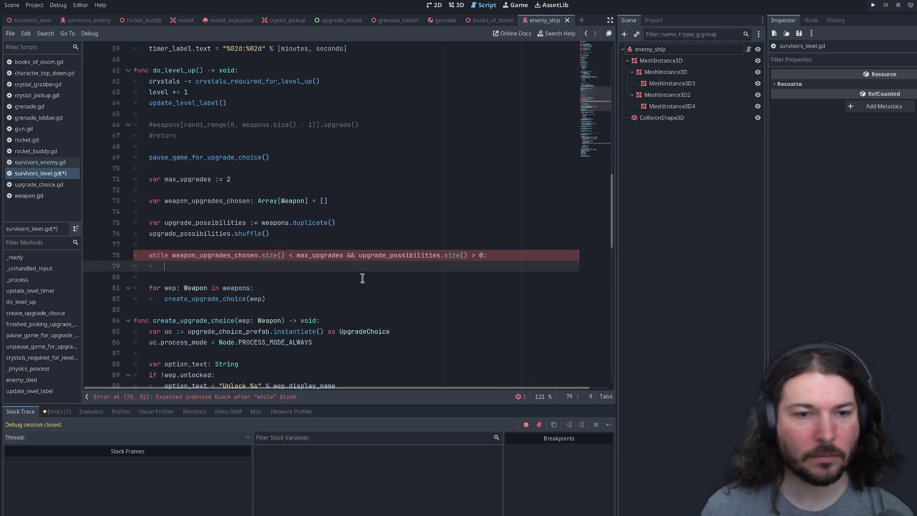
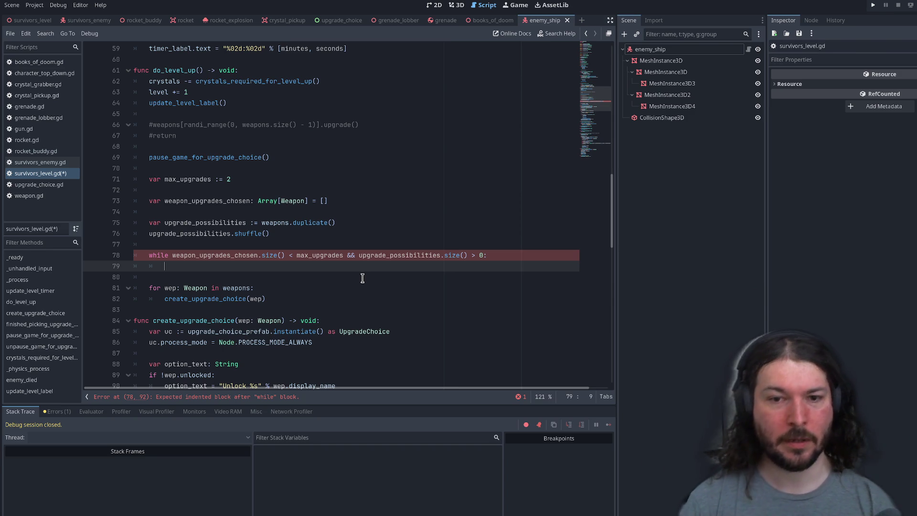
- Write upgrade_possibilities.pop_back() on line 79, briefly trying pop_front before reverting to pop_back
text(upg)
key(Down)
key(Down)
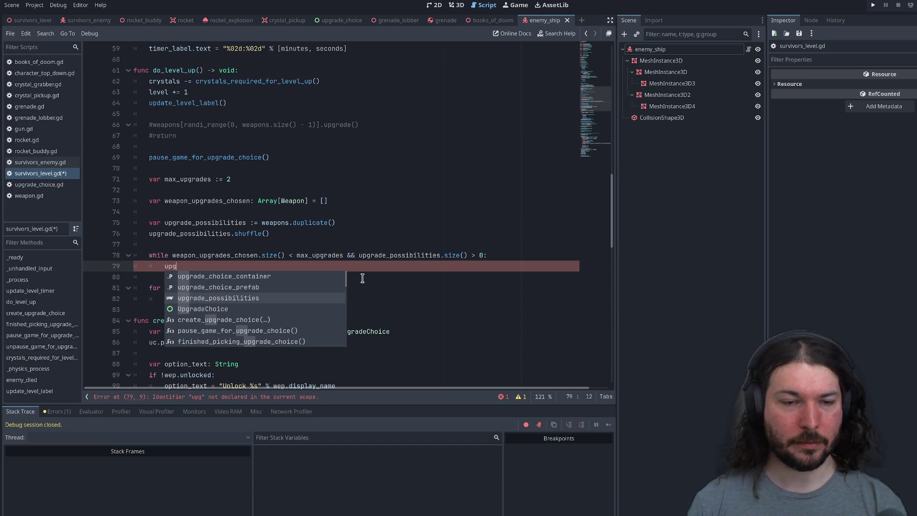
key(Return)
text(.pop)
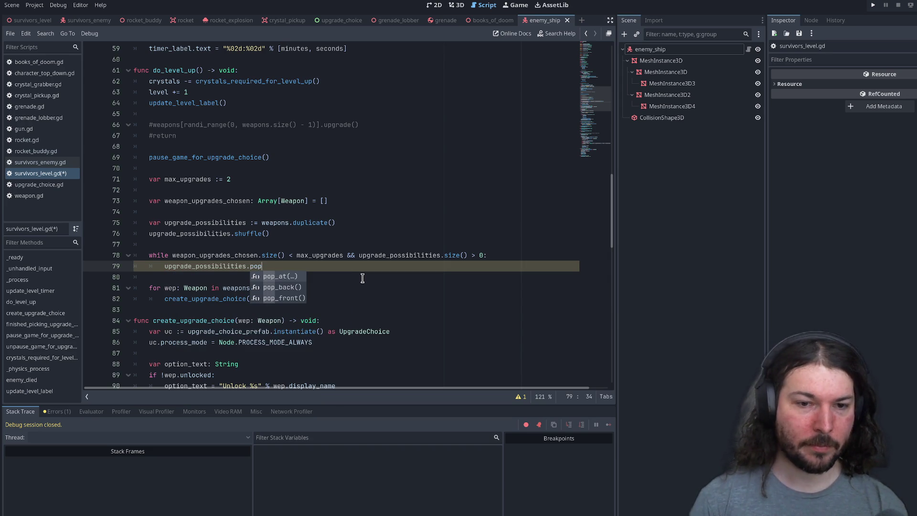
key(Down)
key(Return)
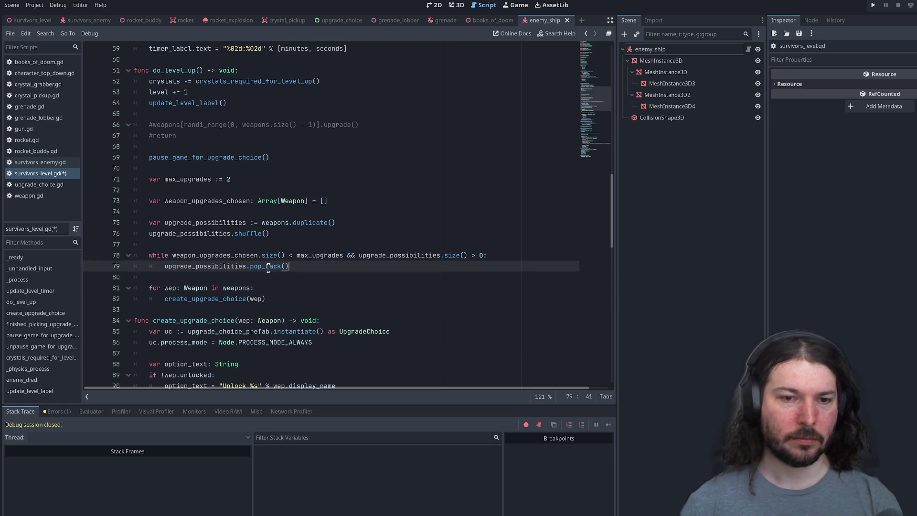
key(BackSpace)
key(BackSpace)
key(BackSpace)
text(f)
key(Return)
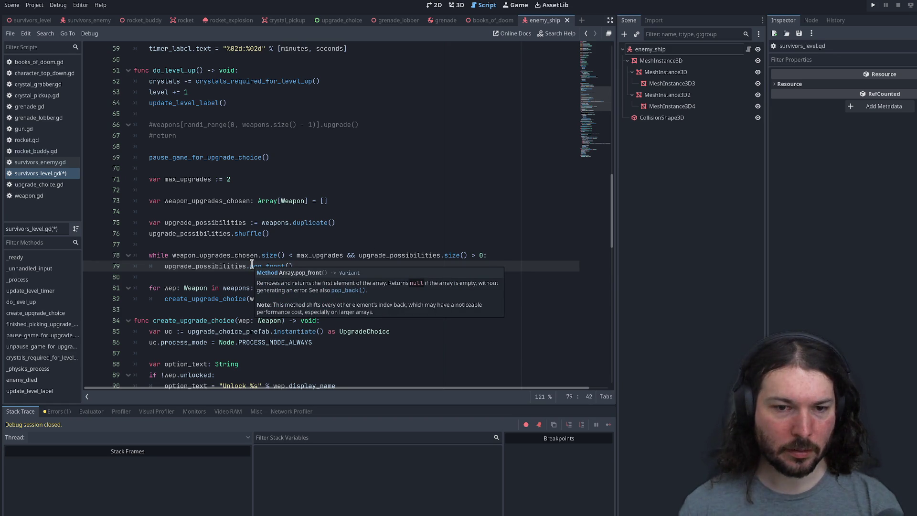
key(Left)
key(Left)
key(BackSpace)
key(BackSpace)
key(BackSpace)
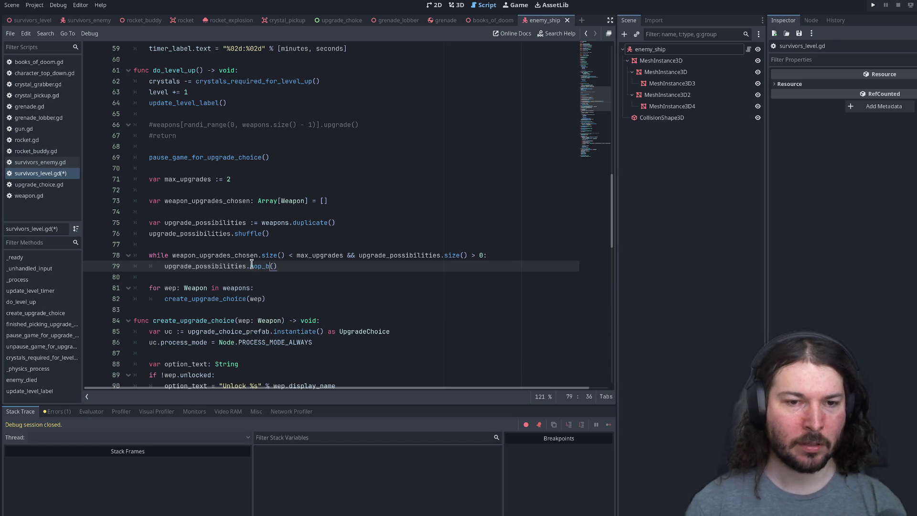
text(back)
- Insert a weapon_upgrades_chosen.push_back() call on a new line above the pop_back call
key(ctrl+shift+Return)
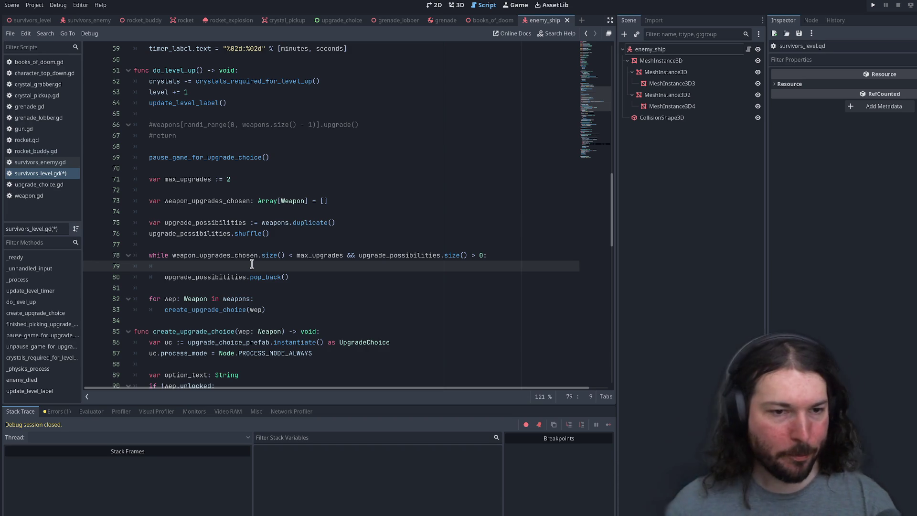
key(Up)
key(Up)
key(Up)
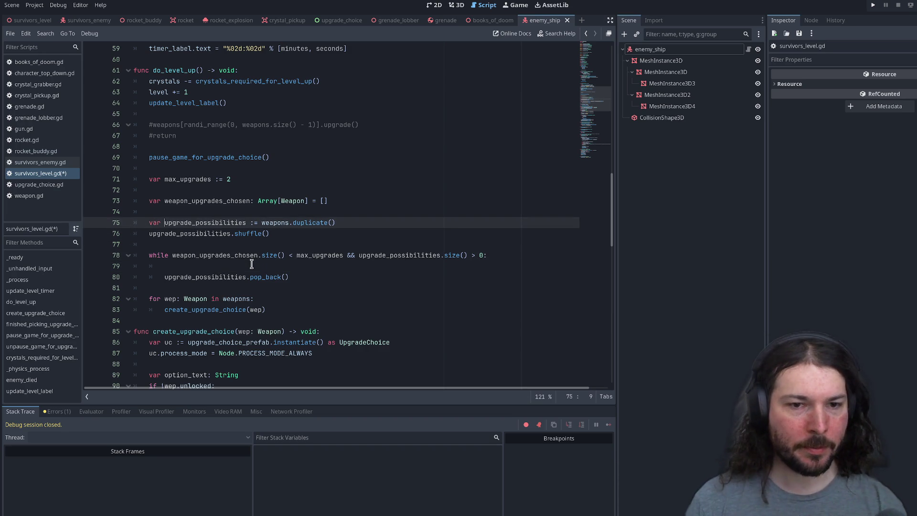
key(Up)
key(Up)
key(Up)
key(Down)
key(ctrl+shift+Right)
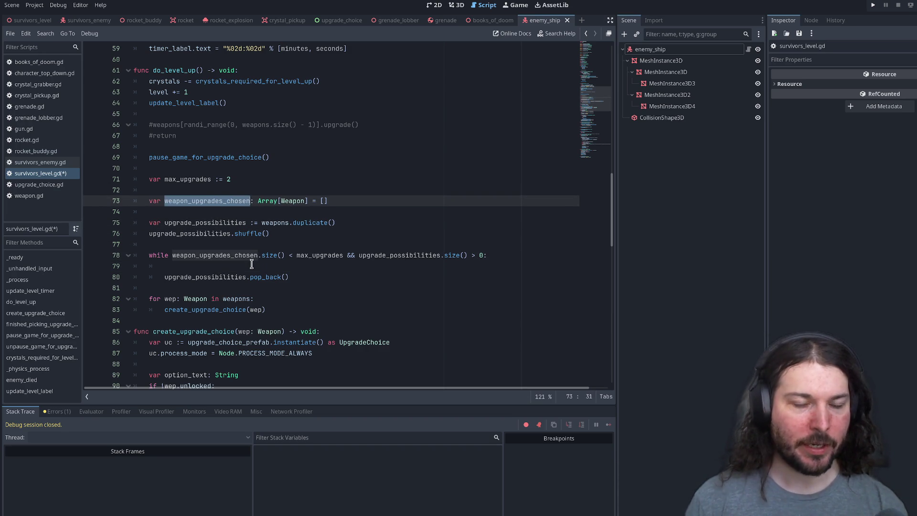
key(Down)
key(Down)
key(Down)
key(Down)
key(Down)
text(weapon_upgrades_chosen.push)
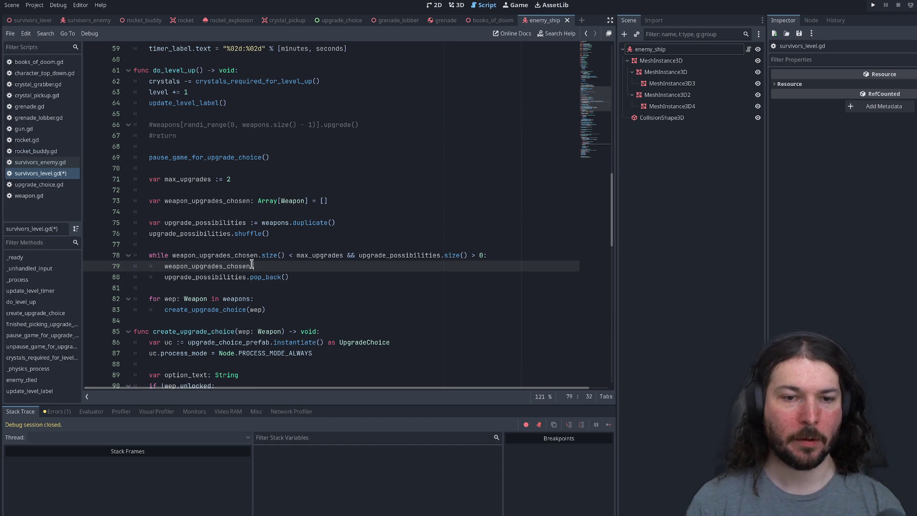
key(Return)
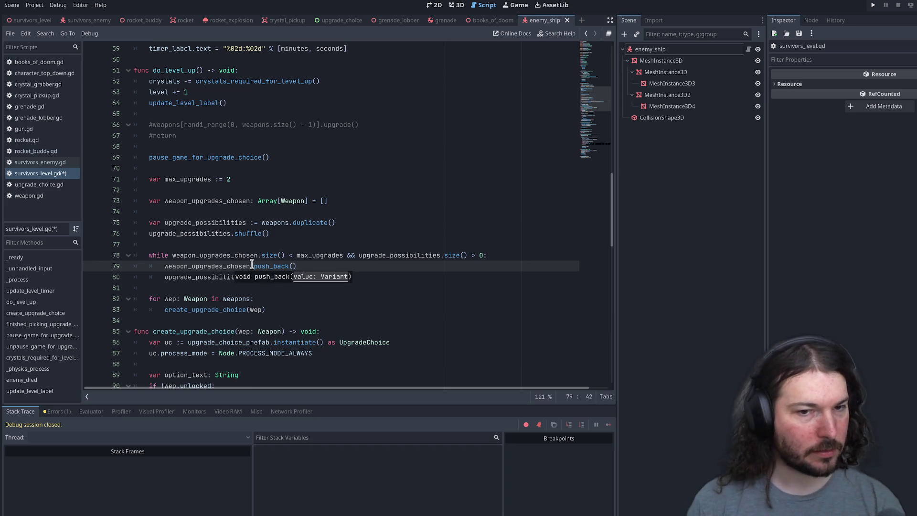
- Delete the old line and make it weapon_upgrades_chosen.push_back(upgrade_possibilities.pop_back())
key(Down)
key(shift+Home)
key(BackSpace)
key(Up)
key(End)
key(Left)
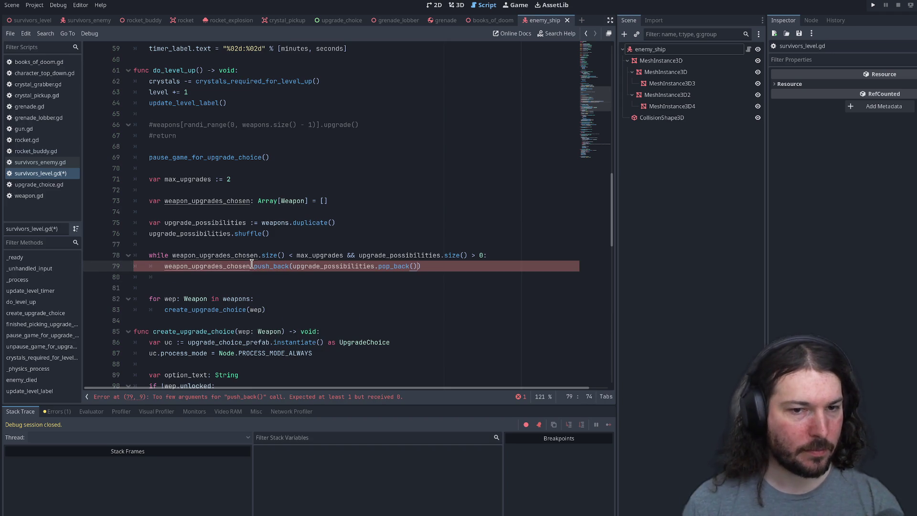
text(upgrade_possibilities.pop_back())
key(Down)
key(ctrl+shift+k)
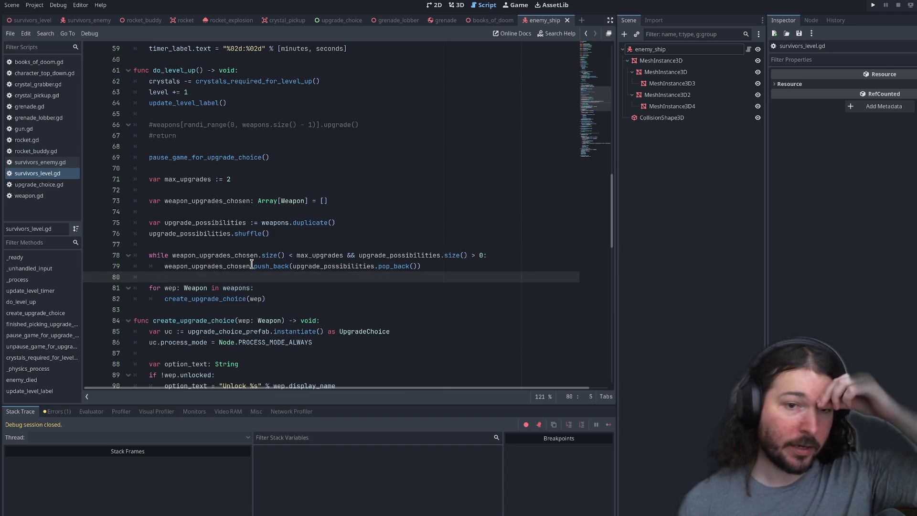
- Make the for loop iterate weapon_upgrades_chosen instead of weapons, then run the game
click(300, 245)
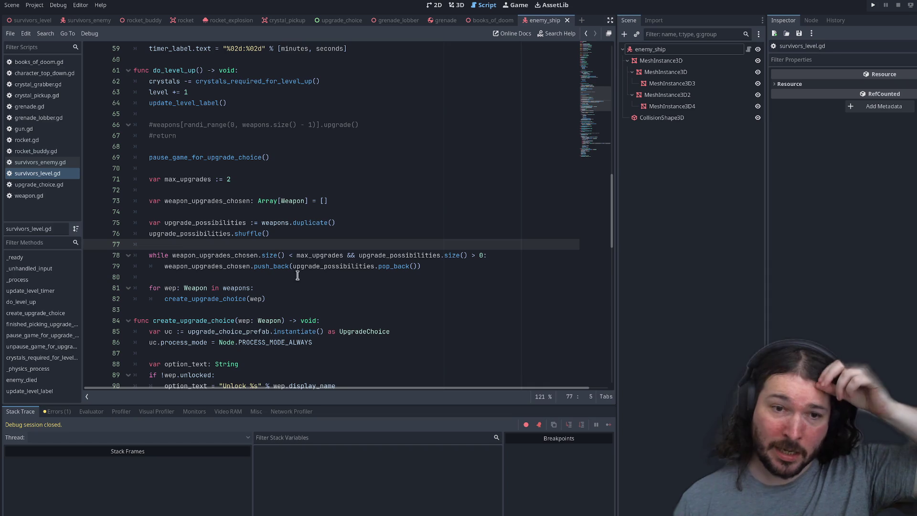
click(342, 276)
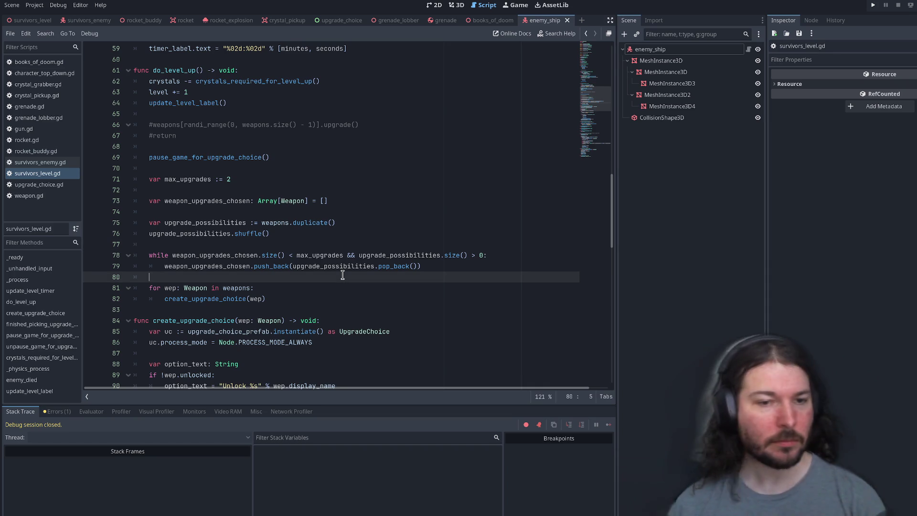
key(Up)
key(Up)
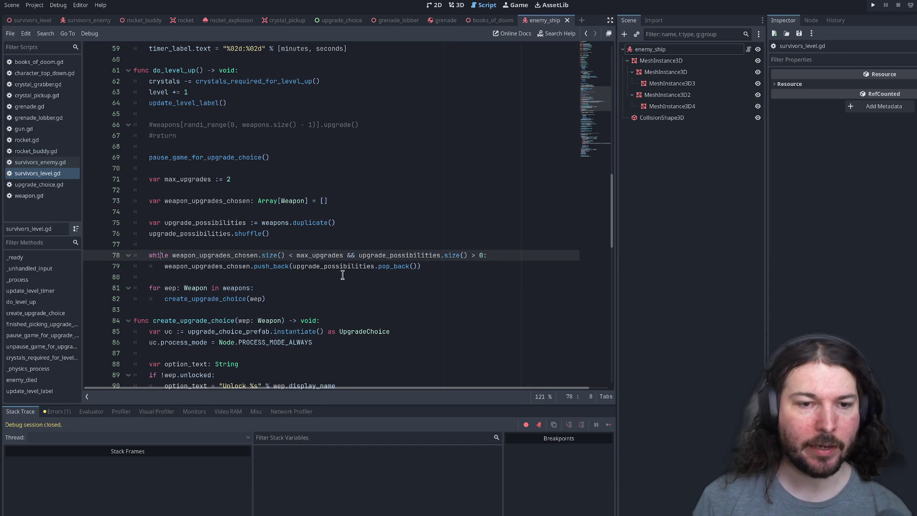
key(Down)
key(ctrl+shift+Right)
key(Right)
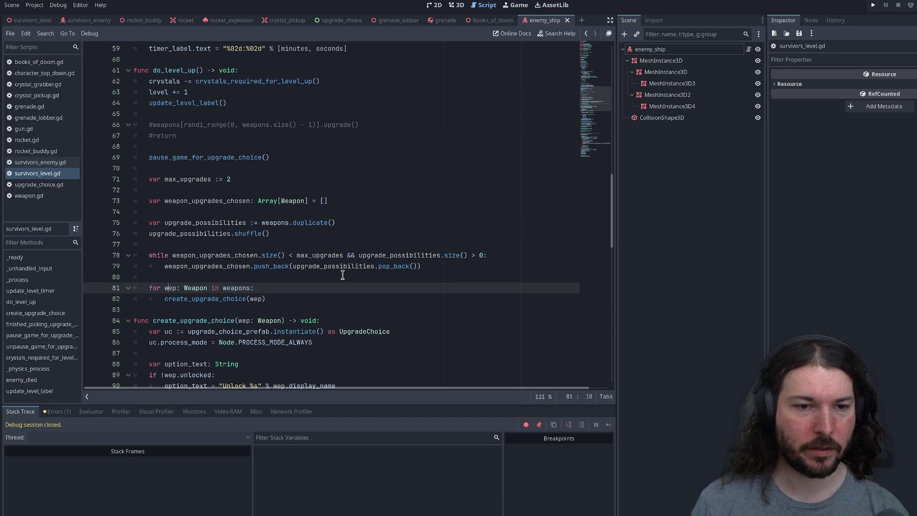
key(ctrl+shift+Right)
text(weapon_up)
key(Return)
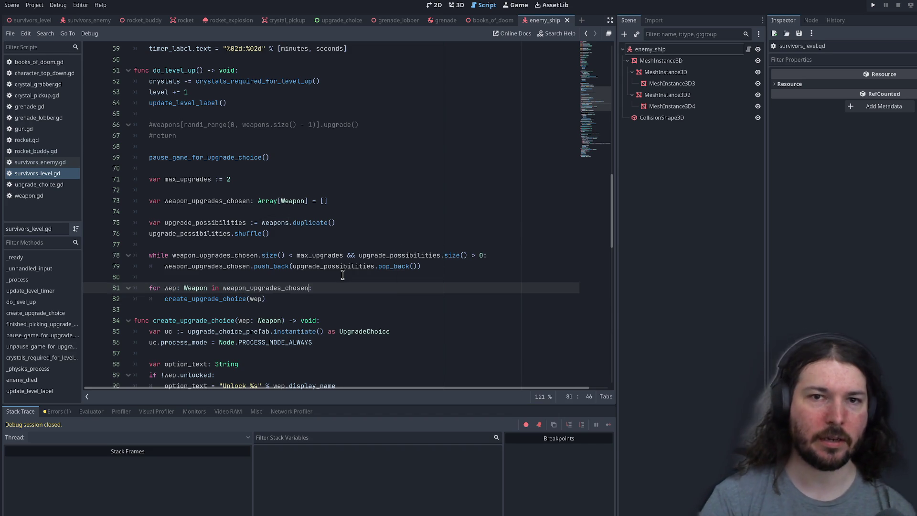
key(F5)
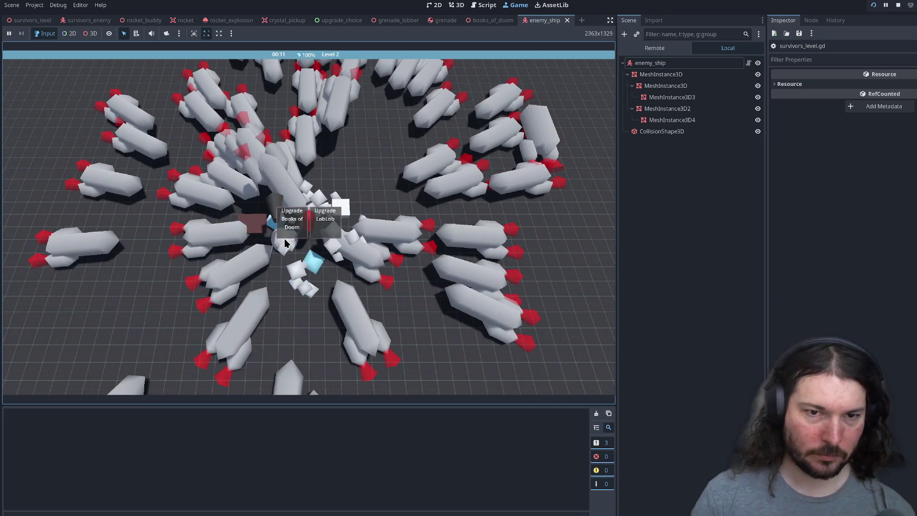
- Take five level-ups, choosing LobLob, Books of Doom and other offered upgrades, then stop the game
click(320, 228)
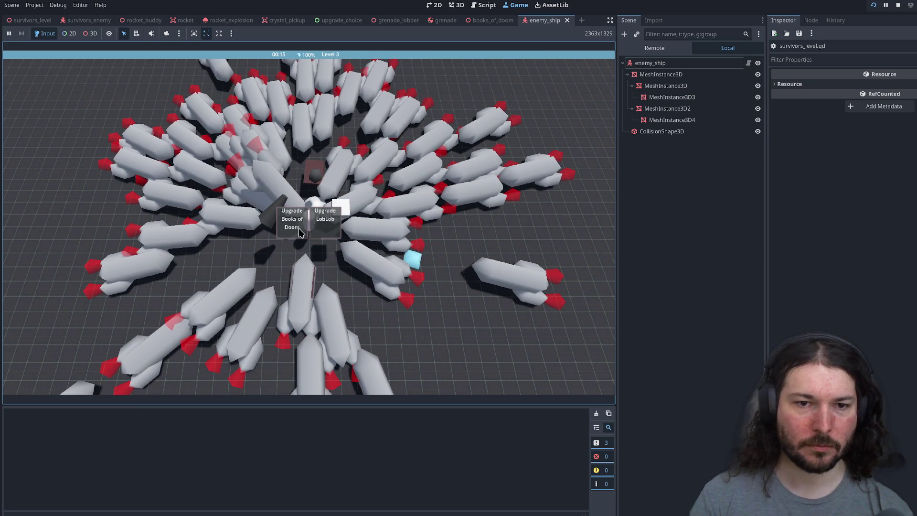
click(302, 228)
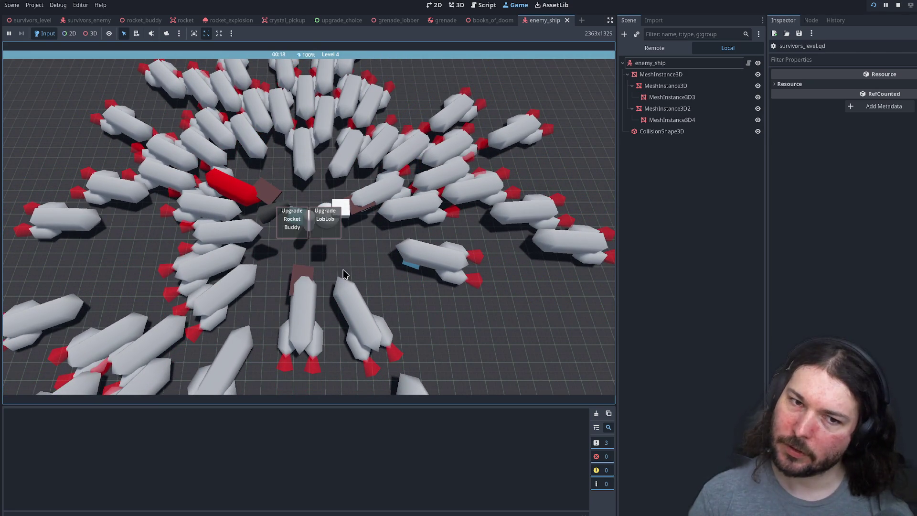
click(292, 233)
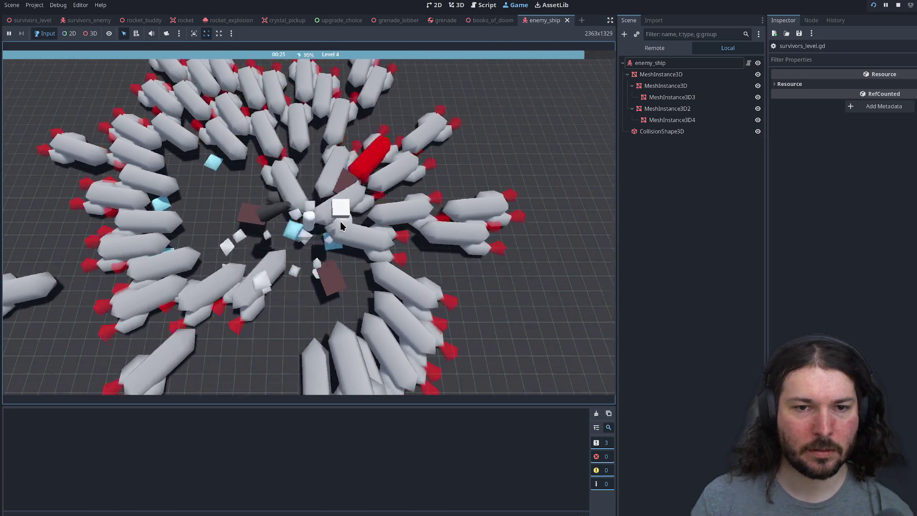
click(303, 225)
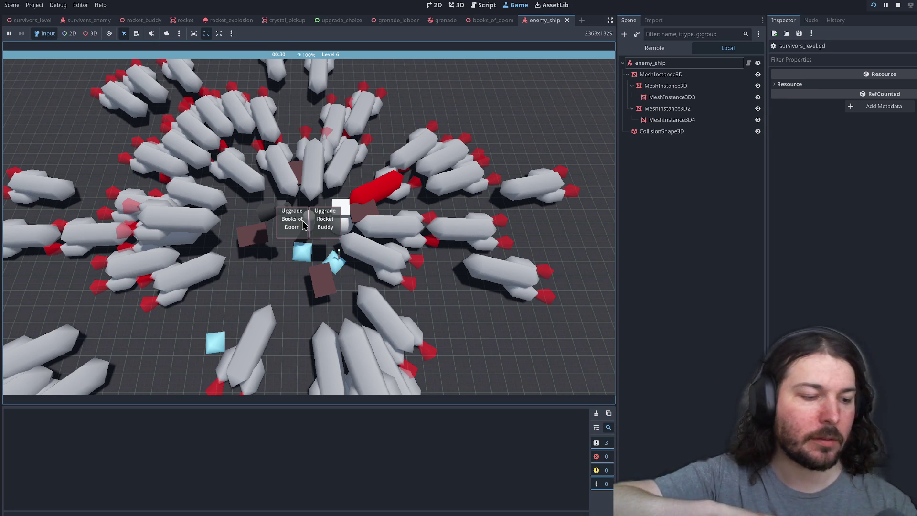
click(303, 225)
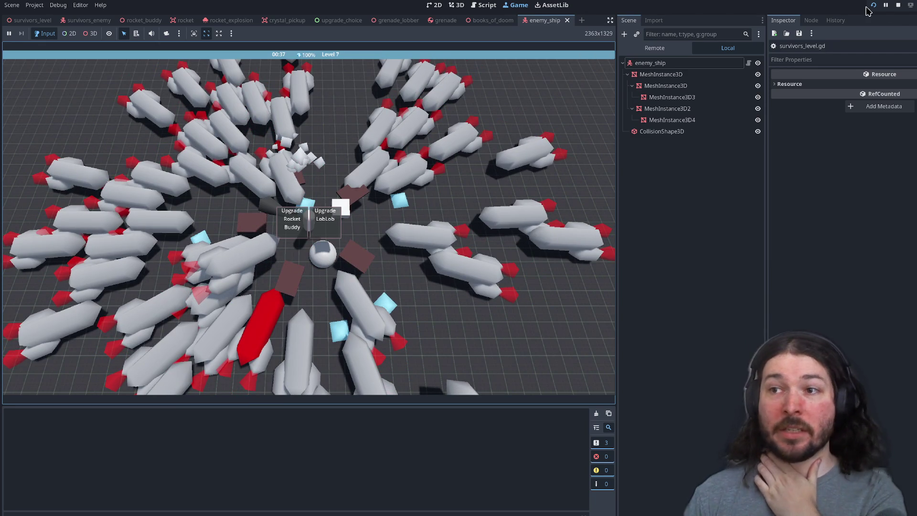
click(899, 5)
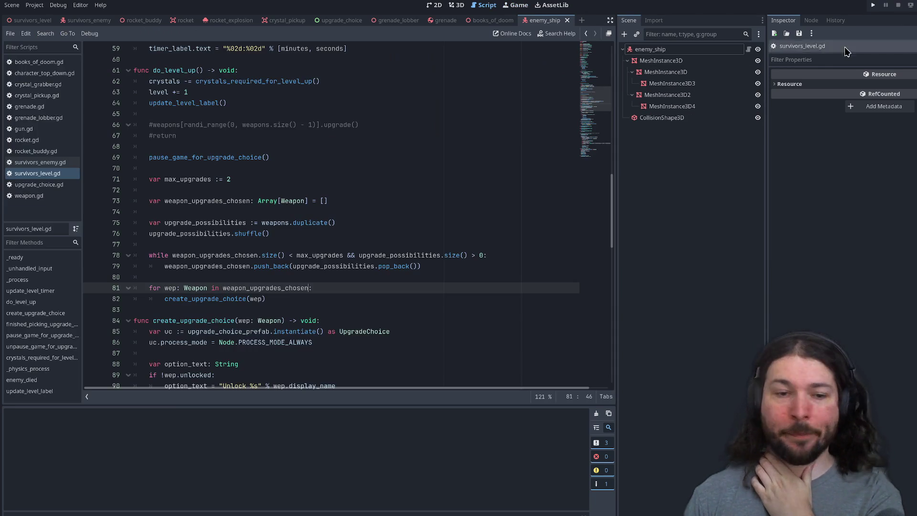
click(293, 300)
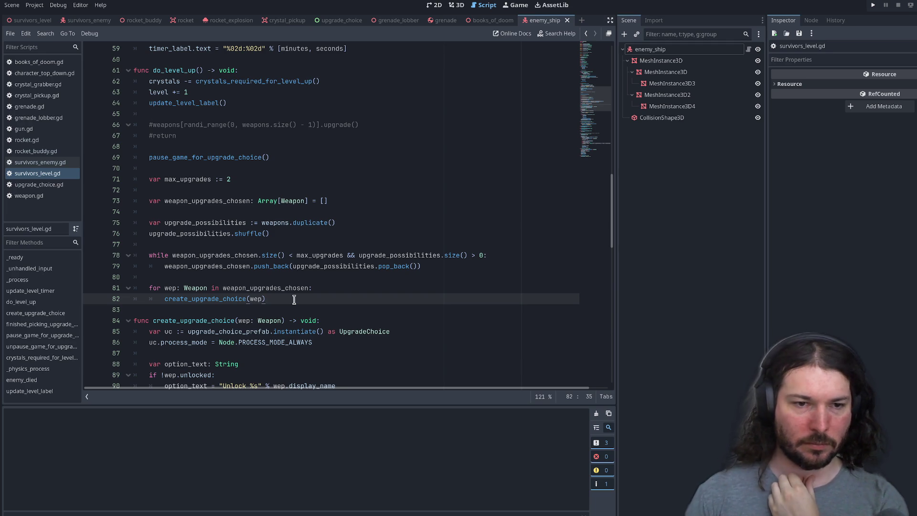
click(242, 192)
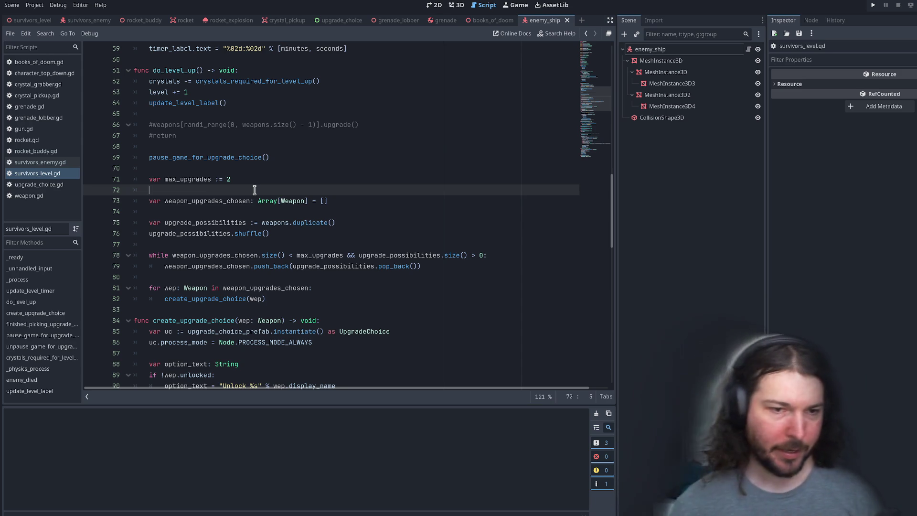
scroll(255, 190, down, 2)
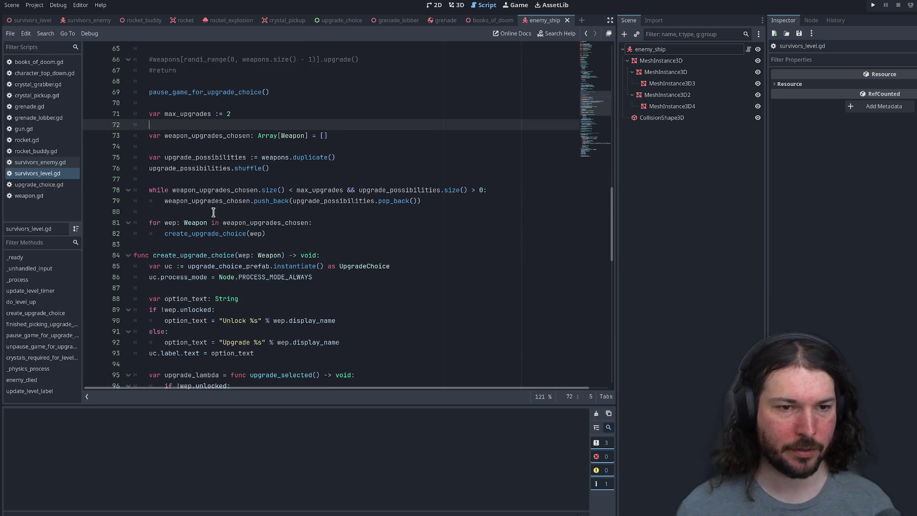
click(213, 211)
click(193, 178)
click(264, 125)
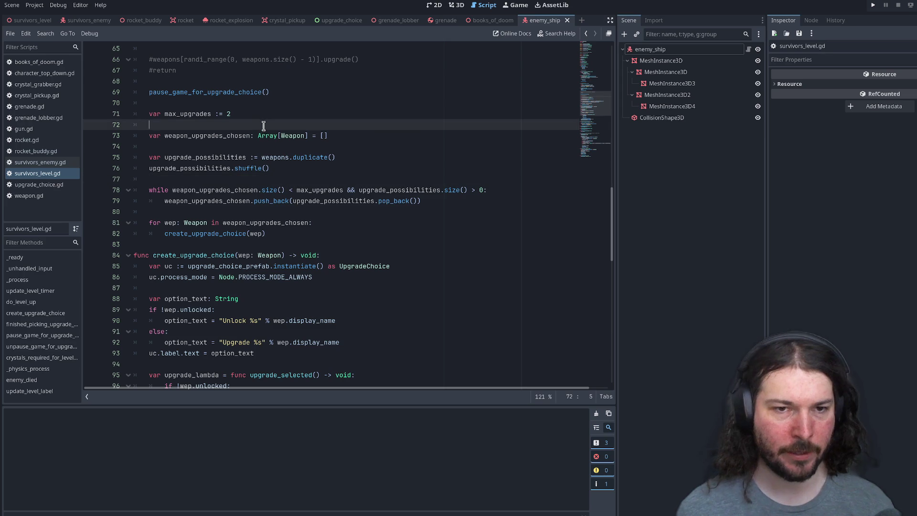
click(268, 145)
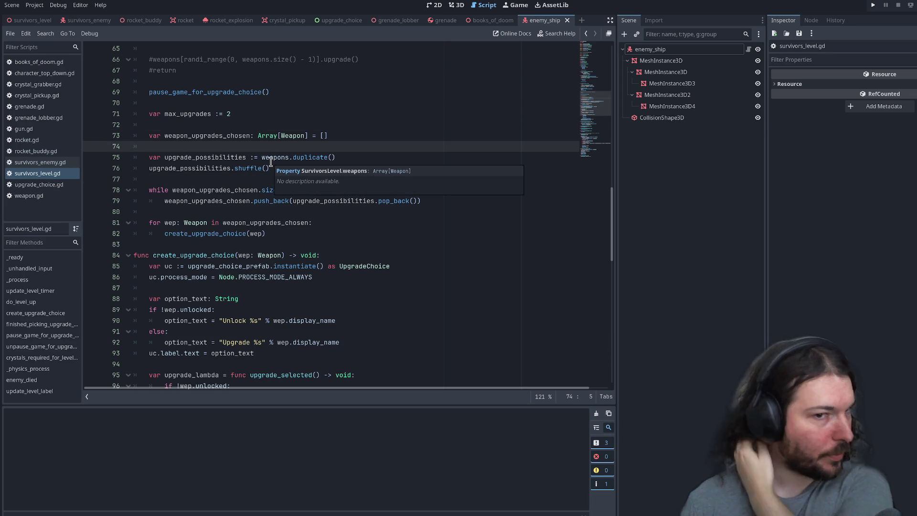
click(245, 172)
click(240, 146)
click(237, 125)
click(240, 102)
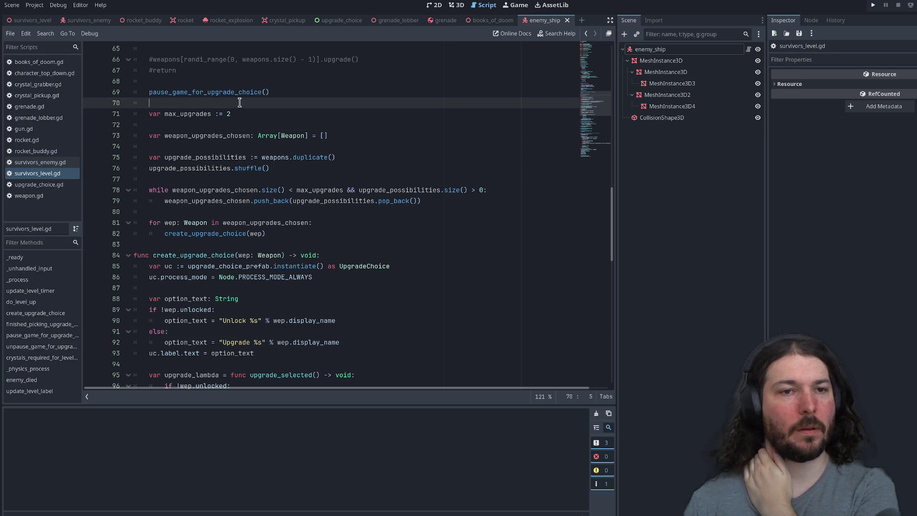
scroll(239, 103, up, 2)
click(266, 146)
click(298, 117)
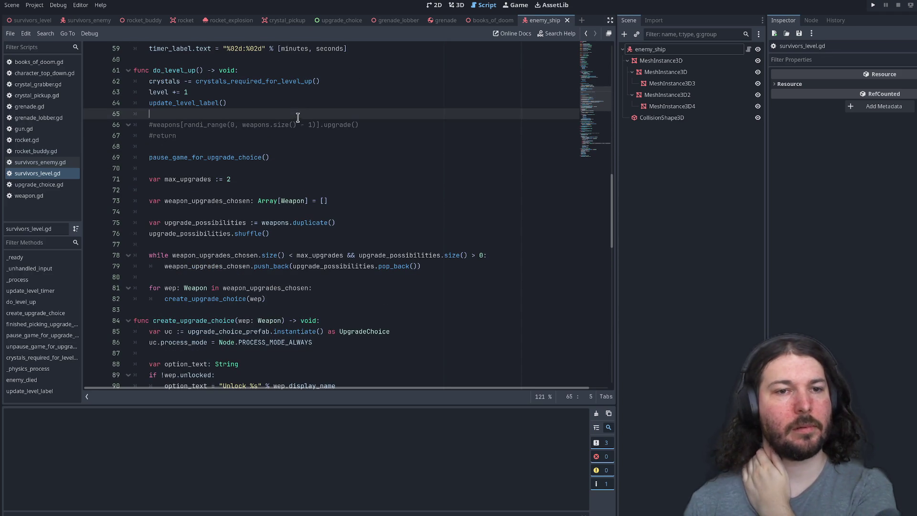
scroll(305, 157, up, 10)
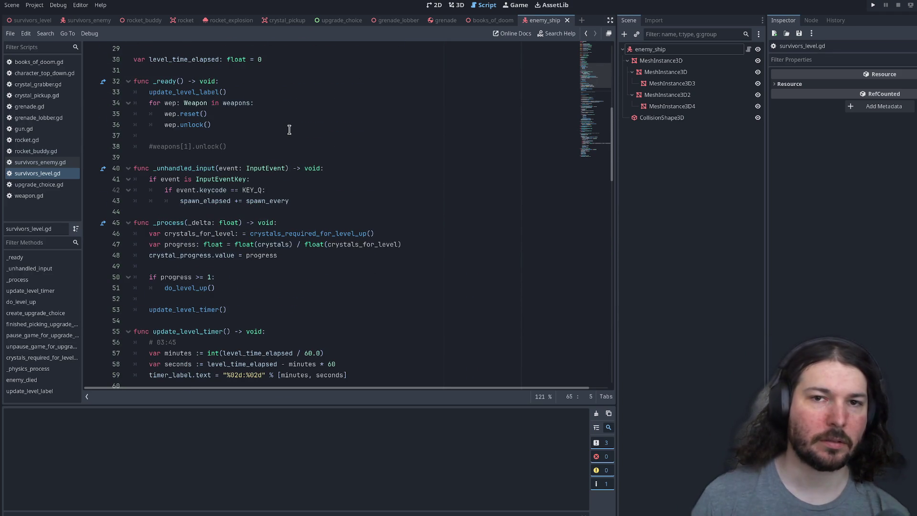
- Jump to the unlock definition in weapon.gd and review its unlock and upgrade functions
ctrl+click(200, 126)
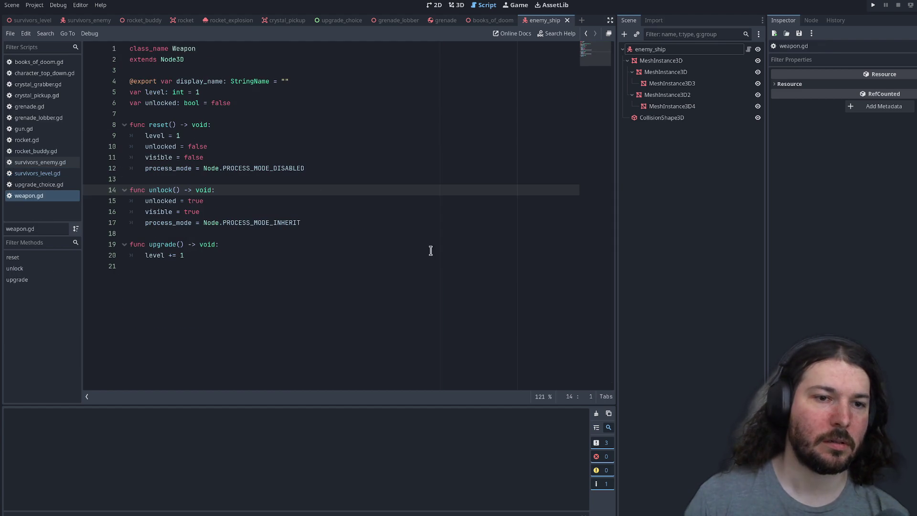
click(383, 206)
click(334, 223)
click(258, 285)
click(260, 255)
click(251, 244)
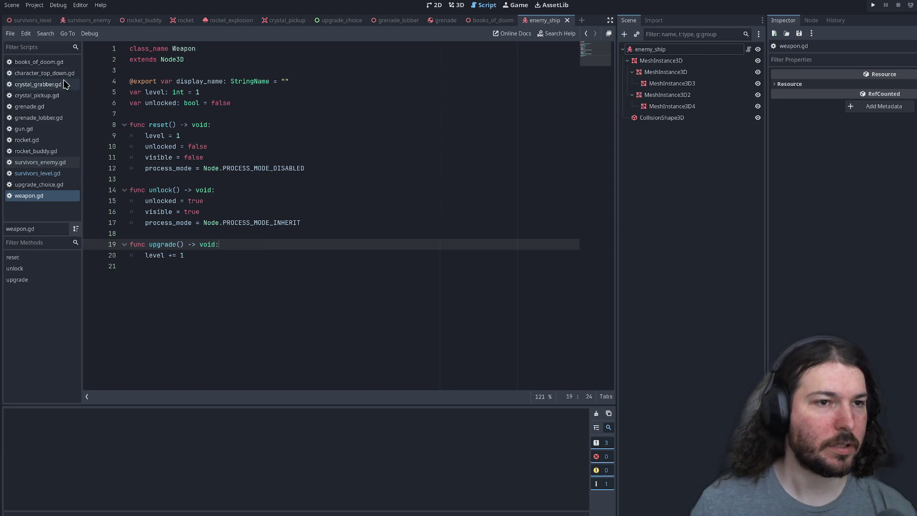
- Back in survivors_level.gd, review the create_upgrade_choice and unlocked-check code in the level-up logic
click(53, 172)
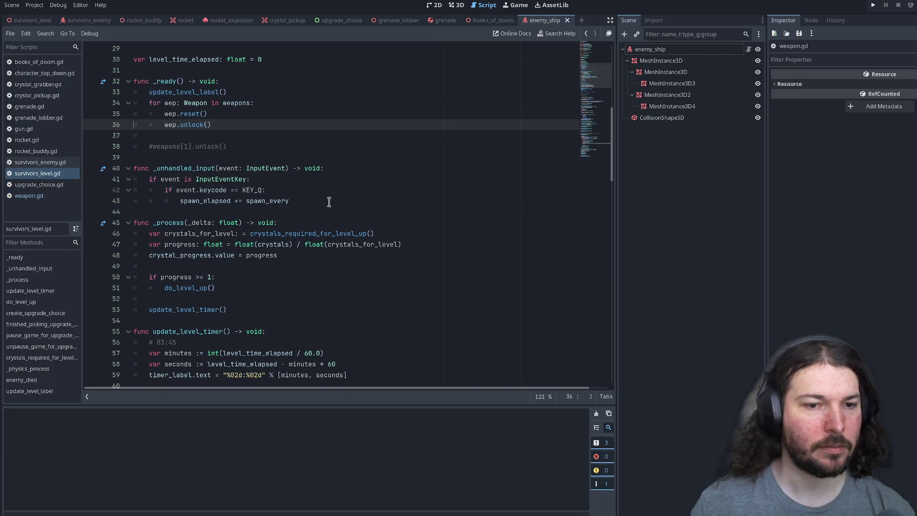
scroll(211, 301, down, 8)
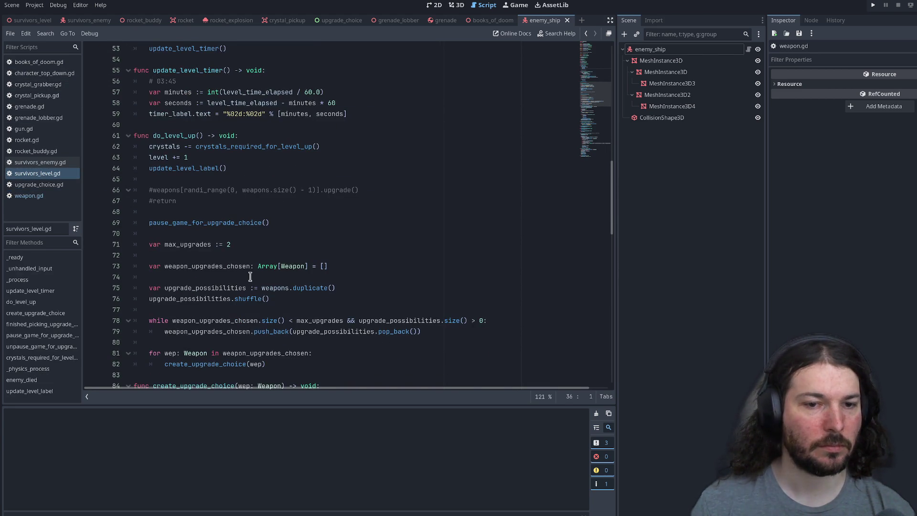
double_click(241, 363)
scroll(262, 255, down, 6)
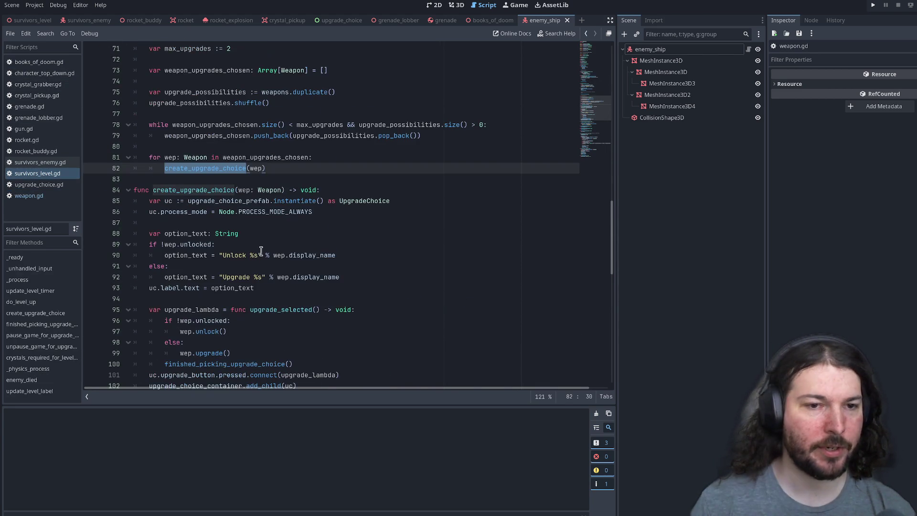
click(238, 246)
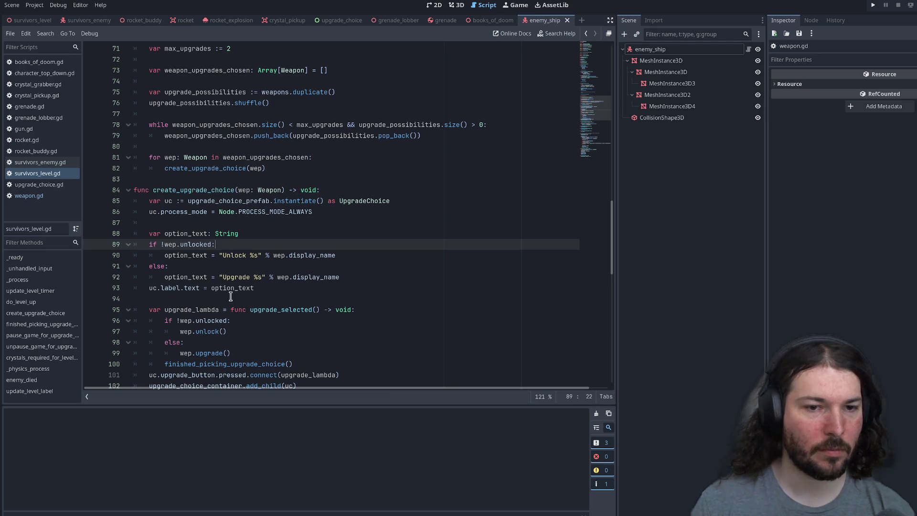
scroll(259, 256, down, 2)
mouse_move(246, 284)
mouse_down()
mouse_move(229, 260)
mouse_move(237, 273)
mouse_up()
click(236, 274)
scroll(268, 277, up, 12)
scroll(293, 283, up, 3)
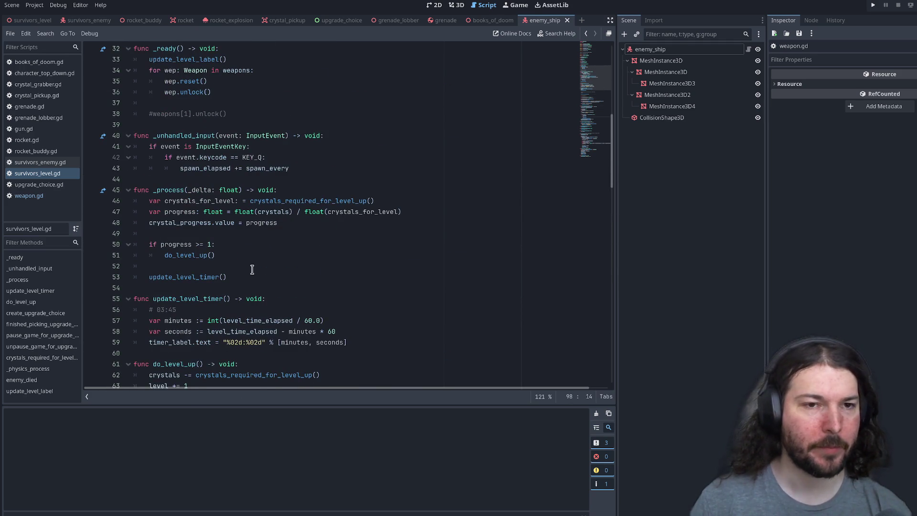
scroll(256, 273, up, 4)
click(302, 211)
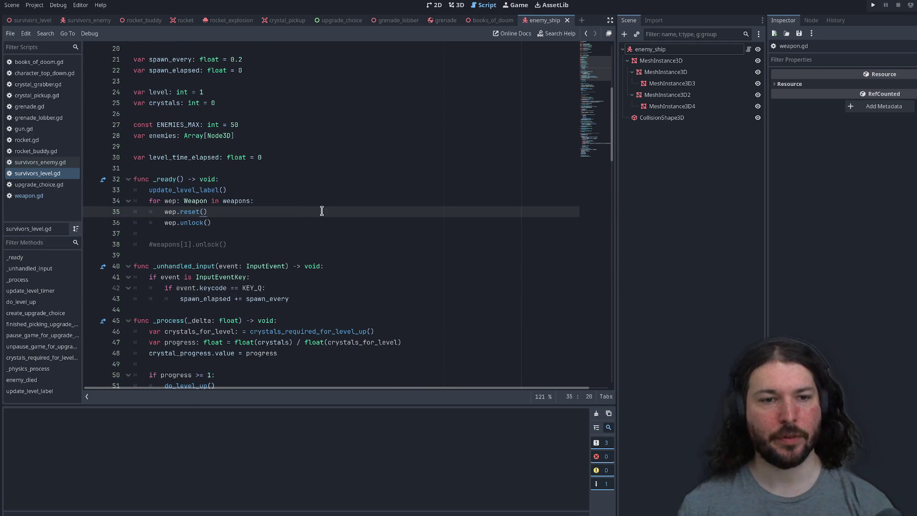
- Comment out the loop's wep.unlock() and uncomment the single weapons[0].unlock() line, then run
key(Down)
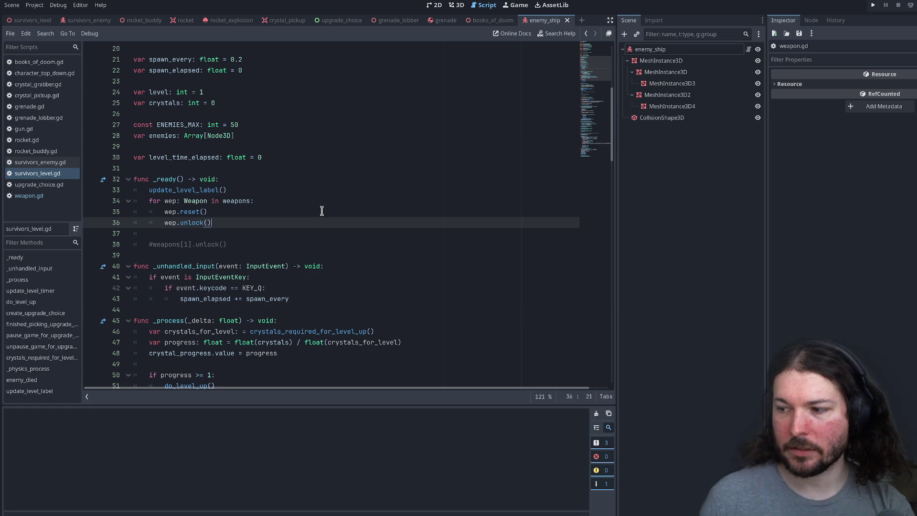
key(ctrl+k)
key(Down)
key(Down)
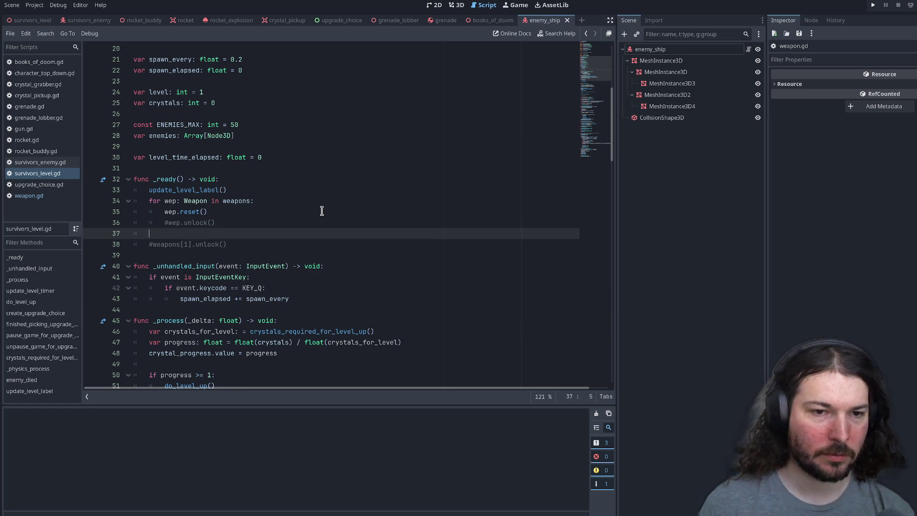
key(ctrl+k)
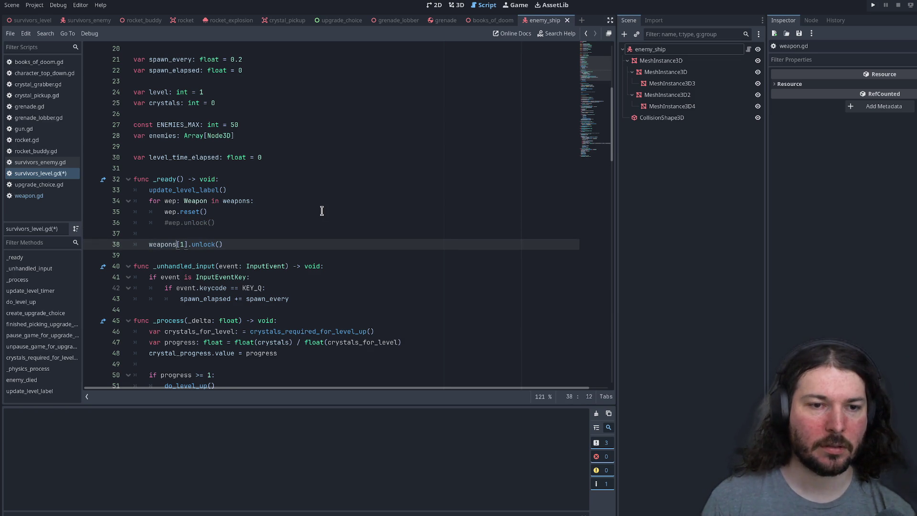
key(F5)
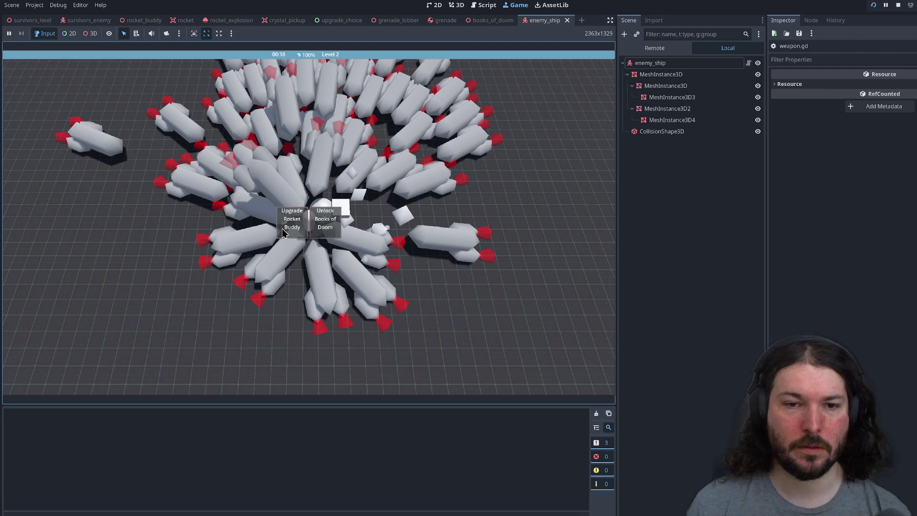
- Pick Rocket Buddy, another choice, then LobLob twice at successive level-ups up to Level 8
click(311, 229)
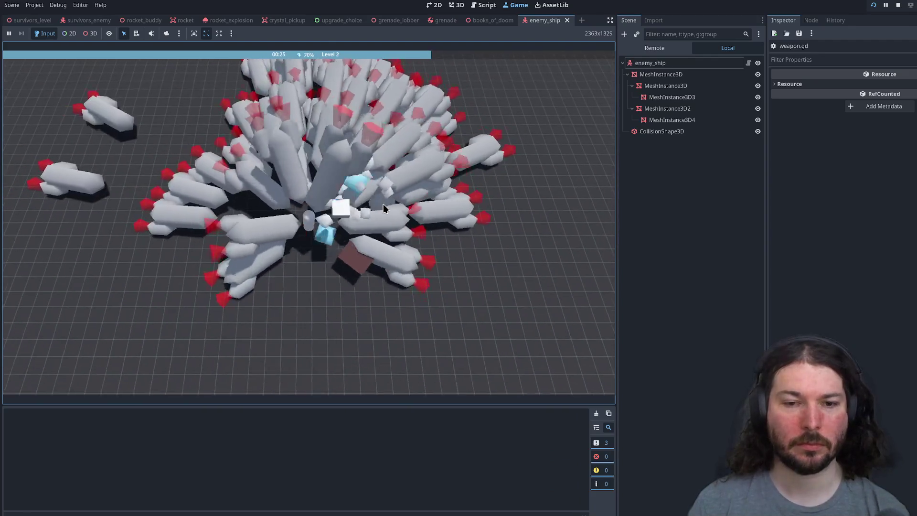
click(324, 220)
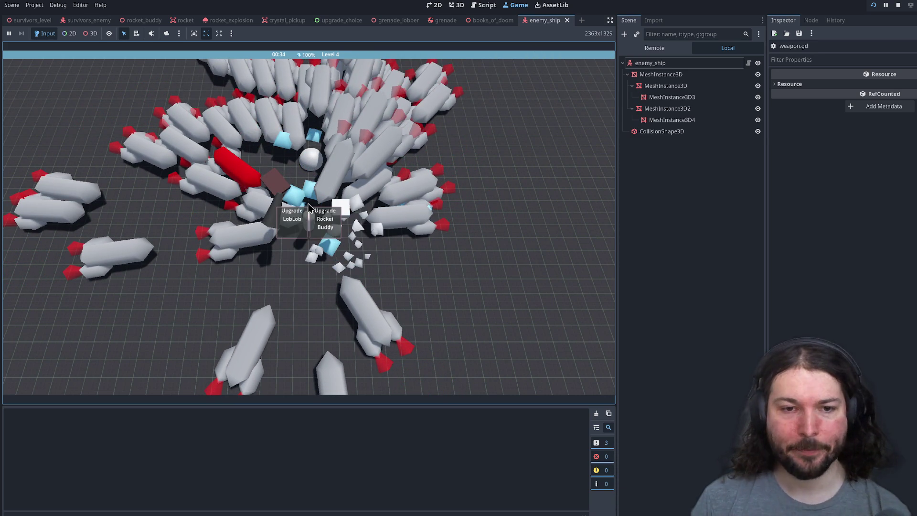
click(303, 214)
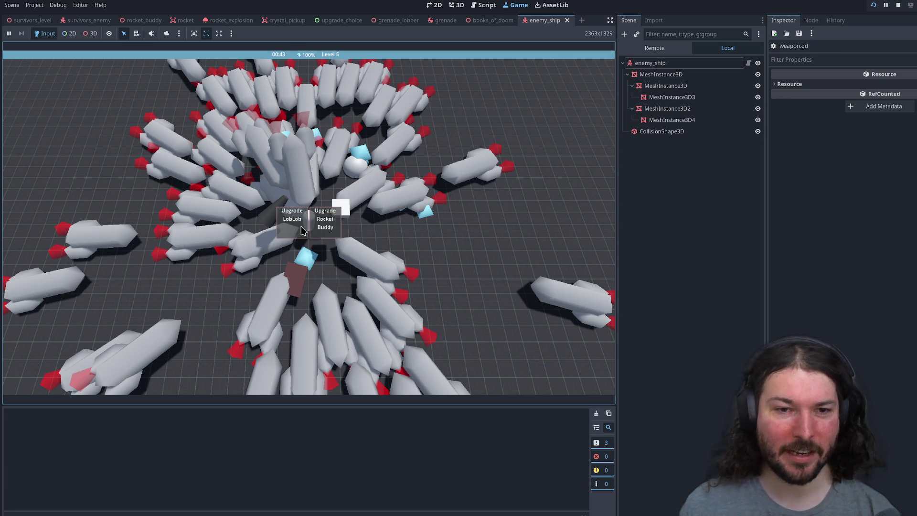
click(320, 237)
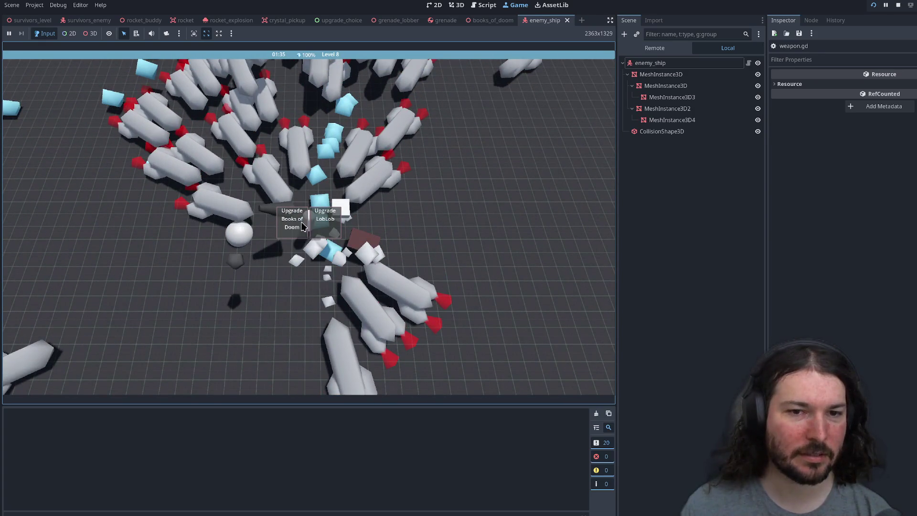
- Upgrade Books of Doom and Rocket Buddy, take one more choice, then stop the game
click(322, 229)
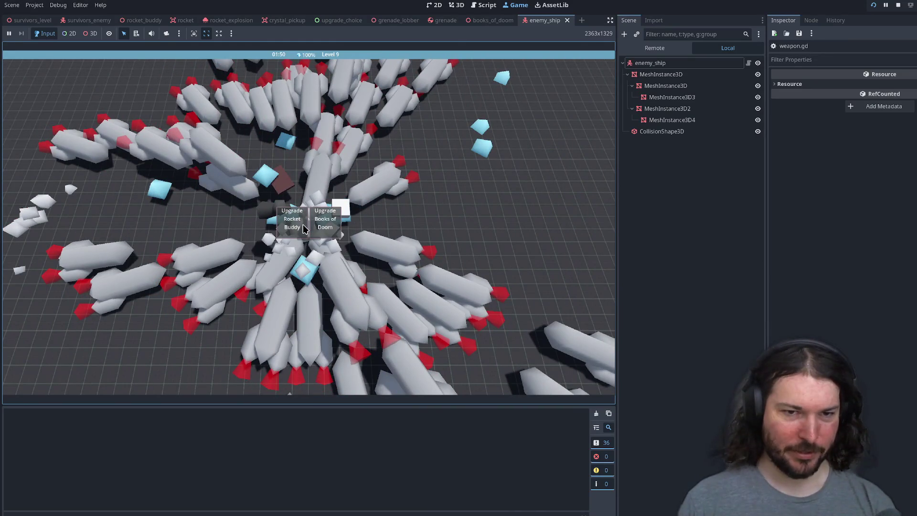
click(304, 228)
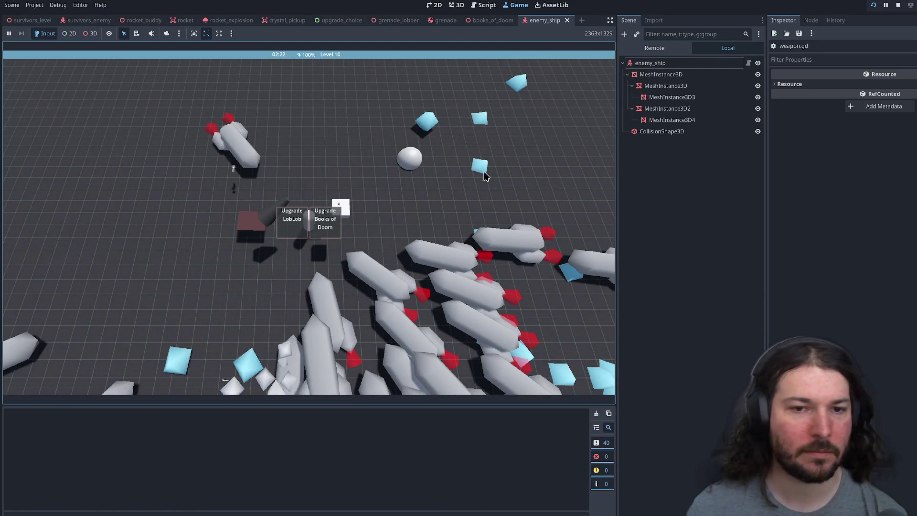
click(307, 216)
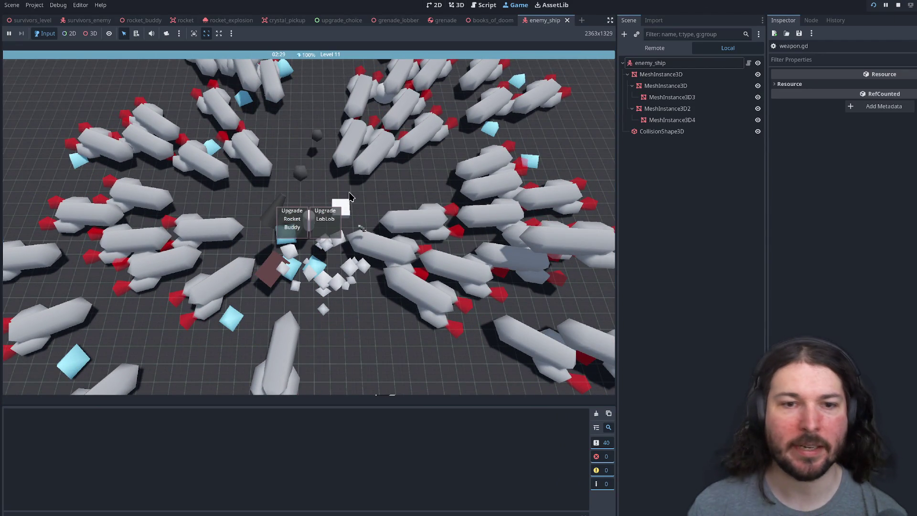
click(898, 5)
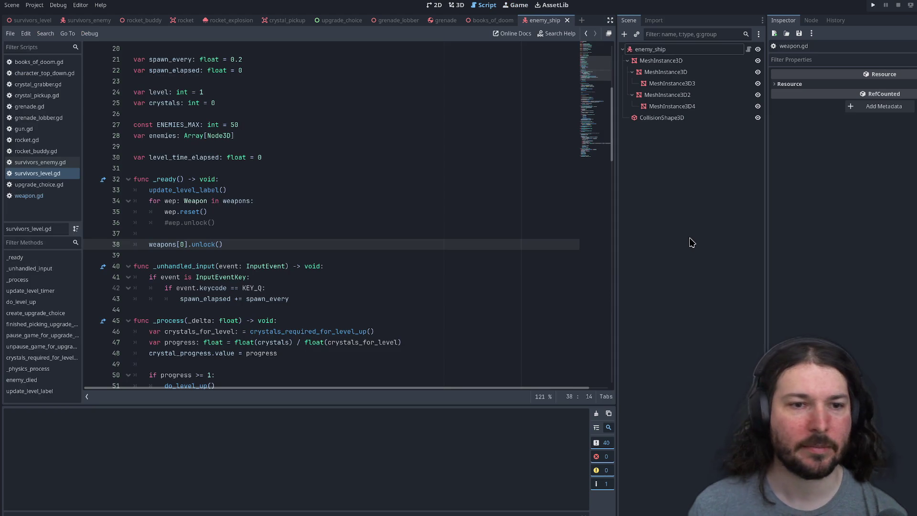
click(251, 193)
click(206, 200)
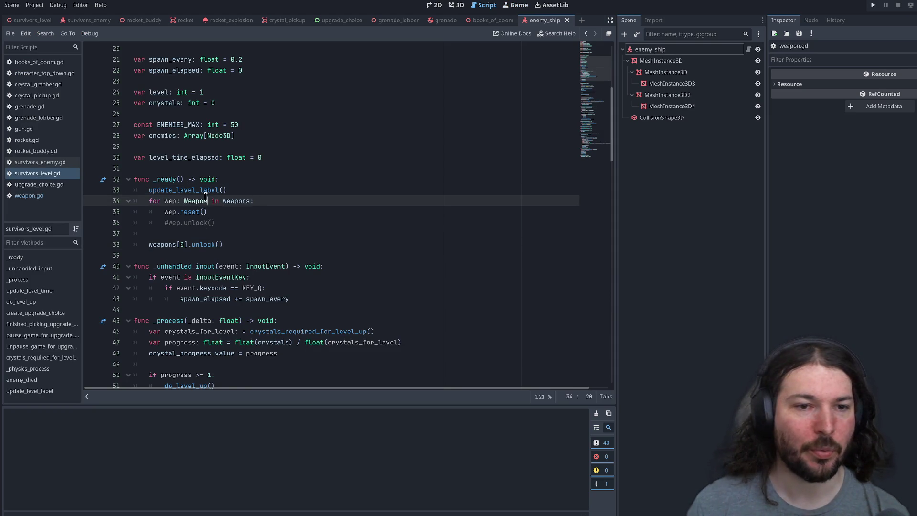
click(268, 197)
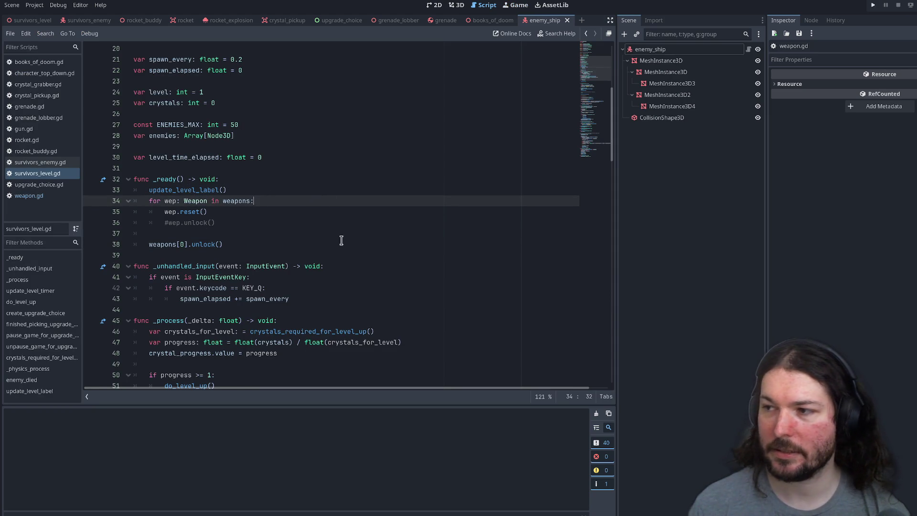
click(301, 234)
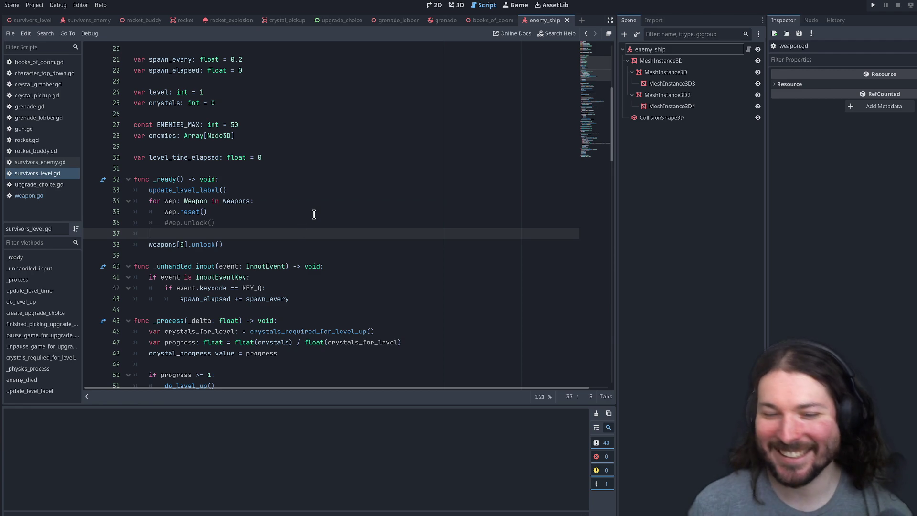
click(167, 256)
click(173, 234)
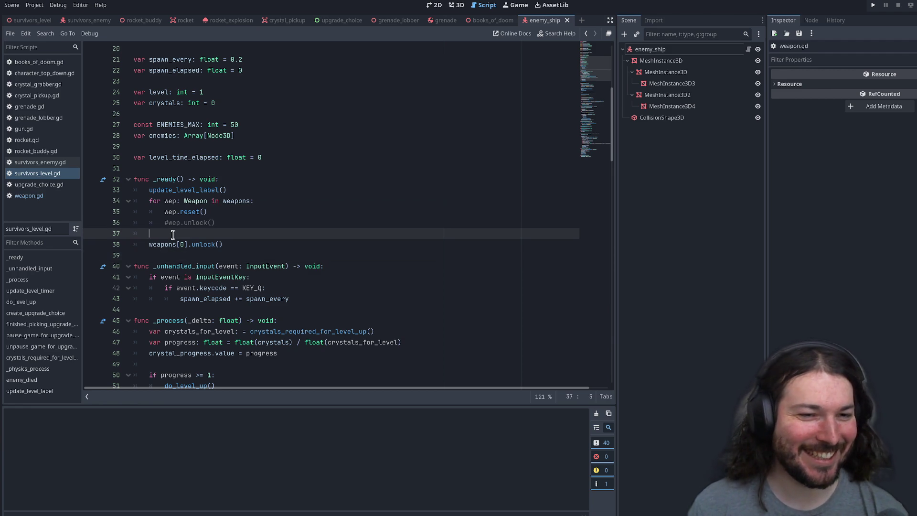
mouse_move(172, 233)
mouse_down()
mouse_move(153, 224)
mouse_move(127, 236)
mouse_up()
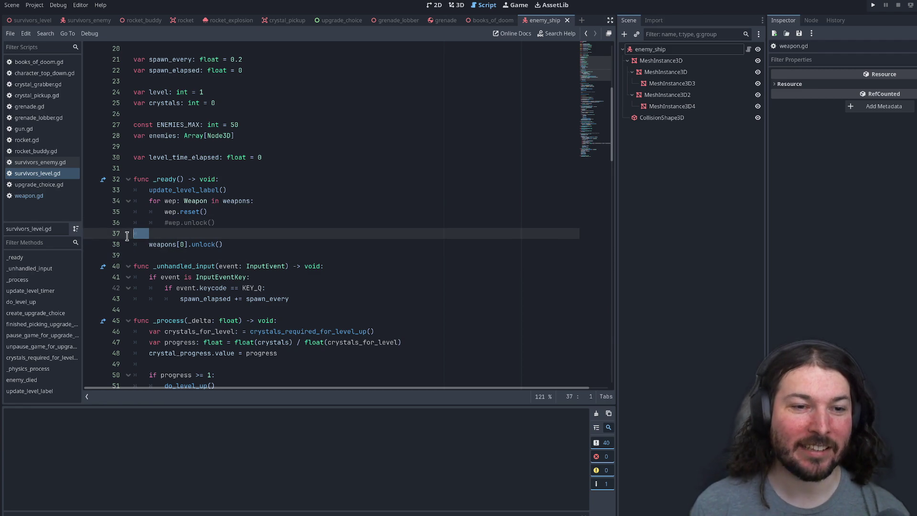
click(196, 242)
key(Up)
click(172, 244)
click(172, 234)
click(173, 245)
click(193, 255)
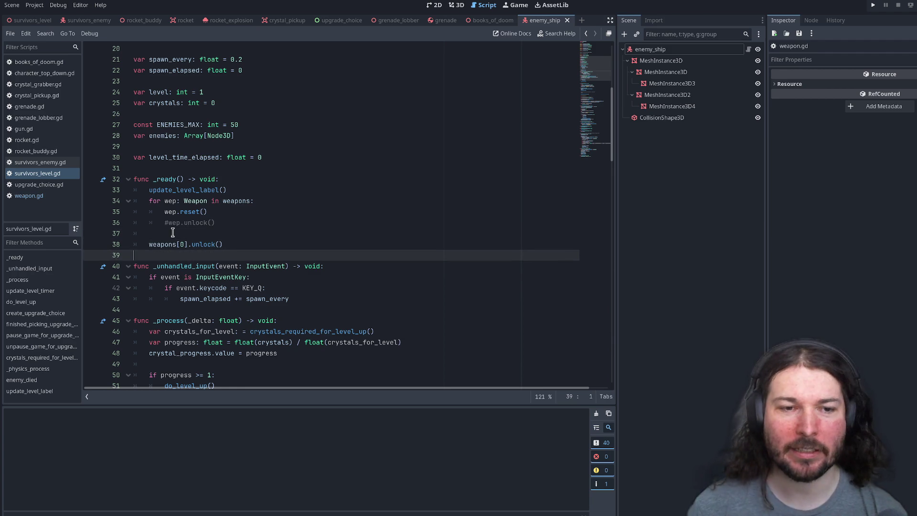
click(172, 233)
key(Up)
key(Up)
key(Up)
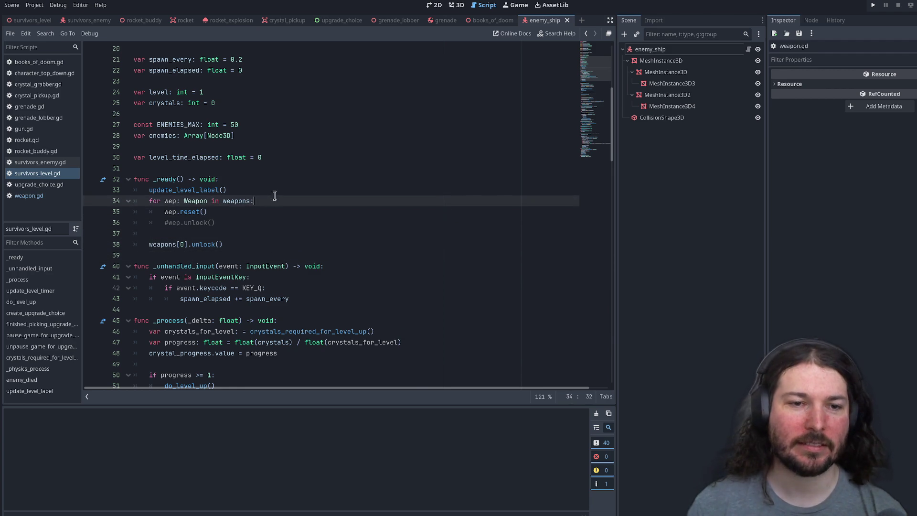
key(Up)
key(Up)
key(Up)
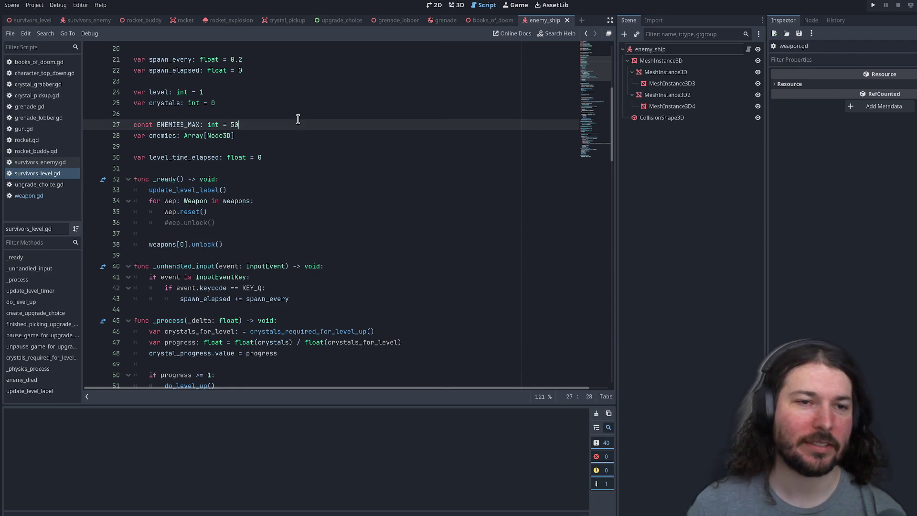
scroll(289, 189, up, 2)
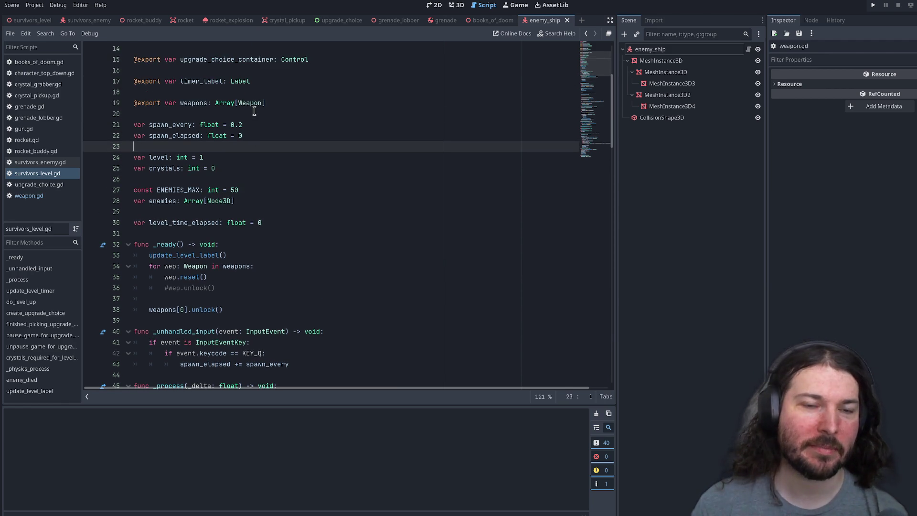
key(Up)
key(Up)
key(Up)
key(Up)
key(Up)
scroll(281, 128, up, 1)
key(Up)
key(Up)
key(Up)
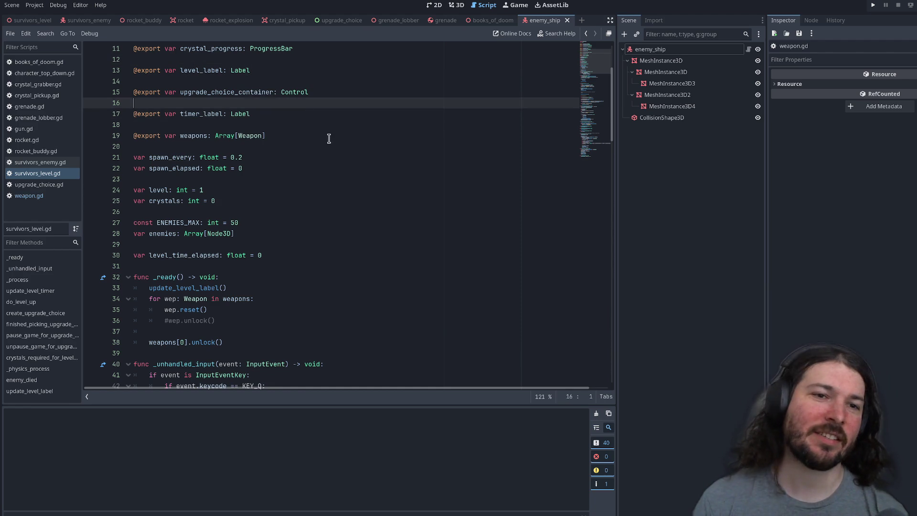
click(328, 124)
click(291, 151)
click(297, 179)
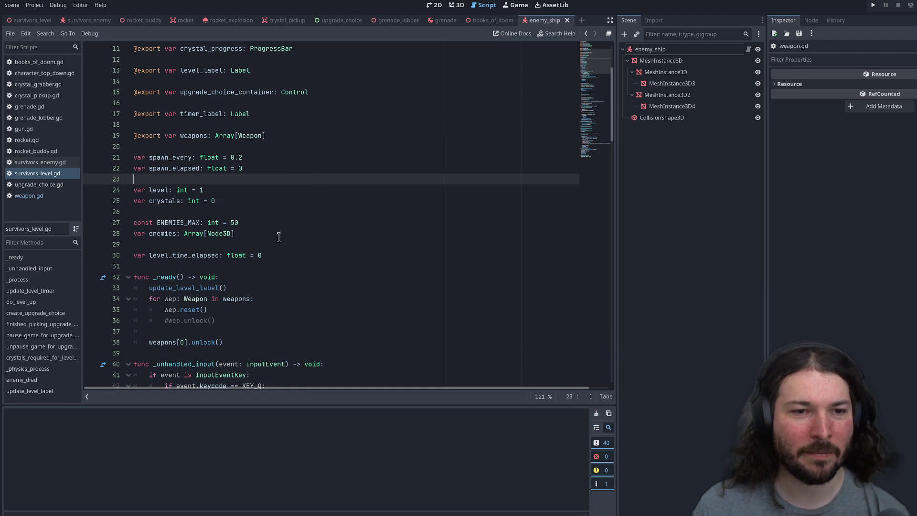
click(257, 211)
click(241, 247)
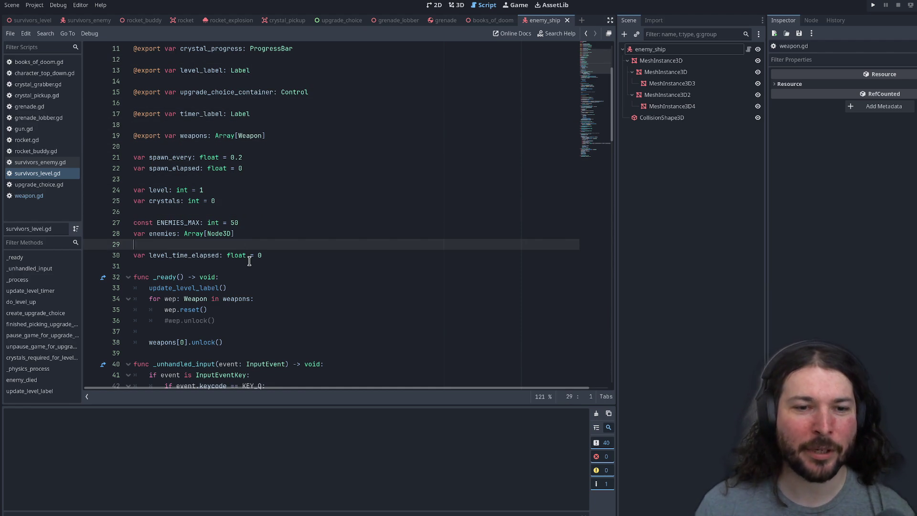
click(249, 258)
click(258, 266)
scroll(260, 268, down, 2)
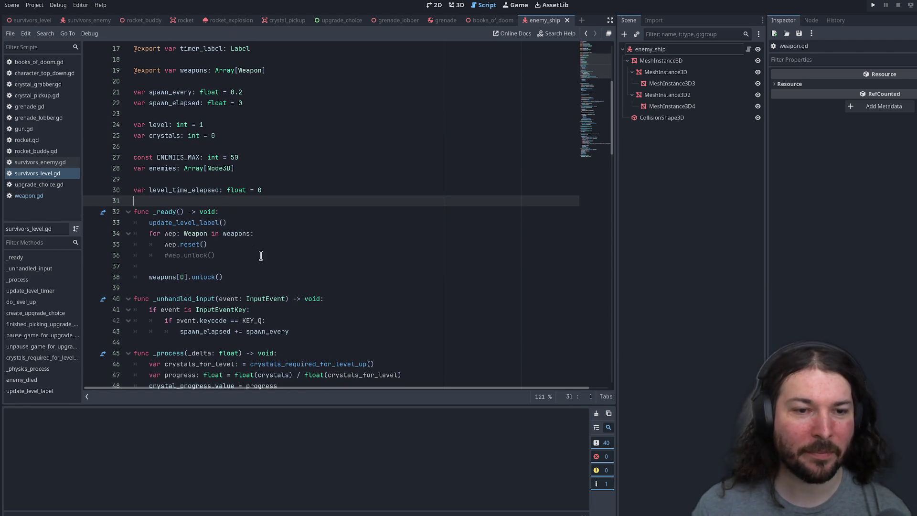
click(273, 267)
click(212, 284)
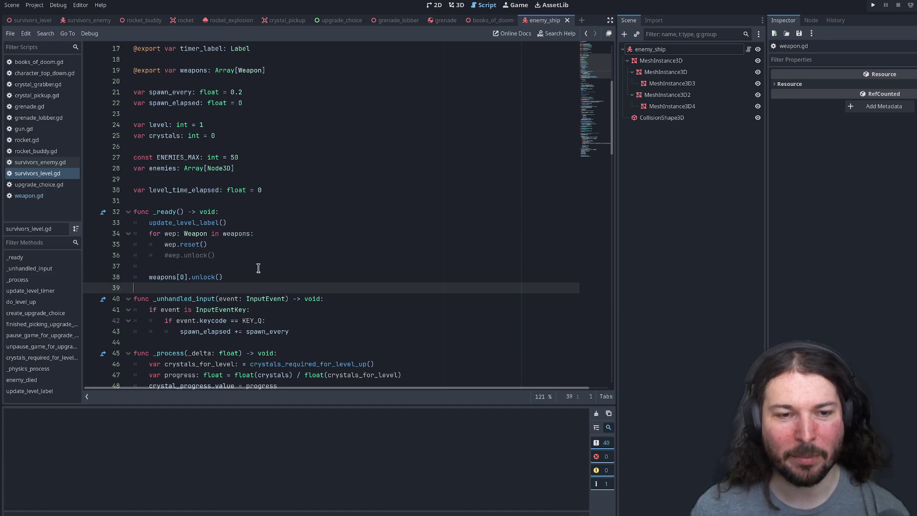
click(253, 269)
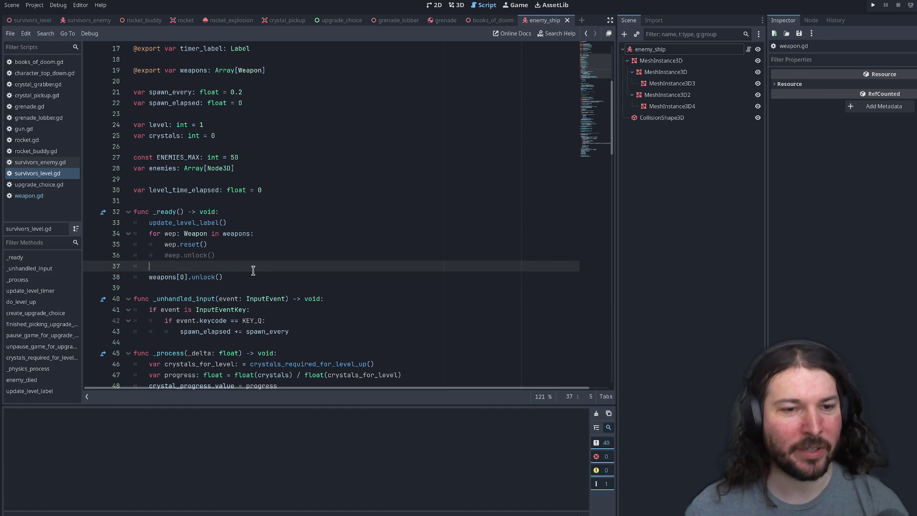
scroll(247, 296, down, 1)
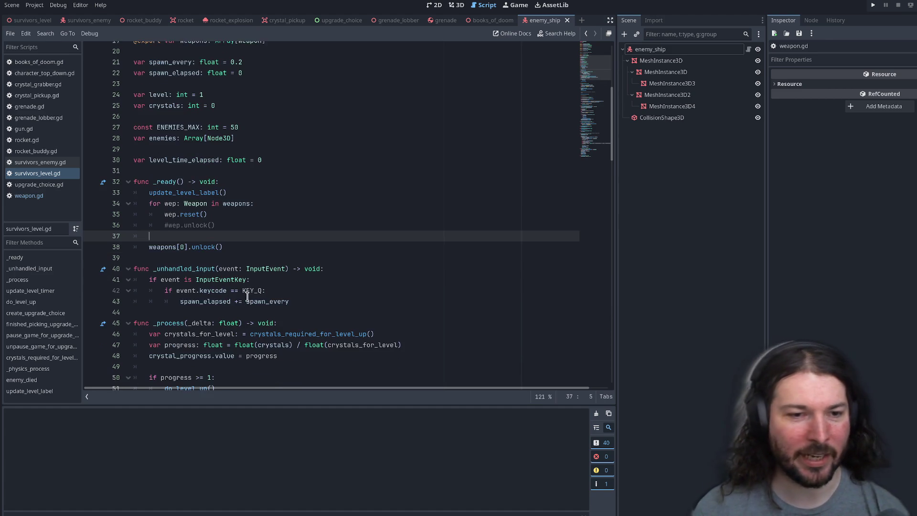
click(180, 320)
click(196, 375)
click(199, 363)
scroll(205, 360, down, 3)
click(184, 300)
click(186, 322)
key(Up)
key(Up)
key(Up)
key(Down)
key(Down)
key(Down)
click(184, 299)
click(186, 321)
scroll(186, 319, down, 4)
click(183, 255)
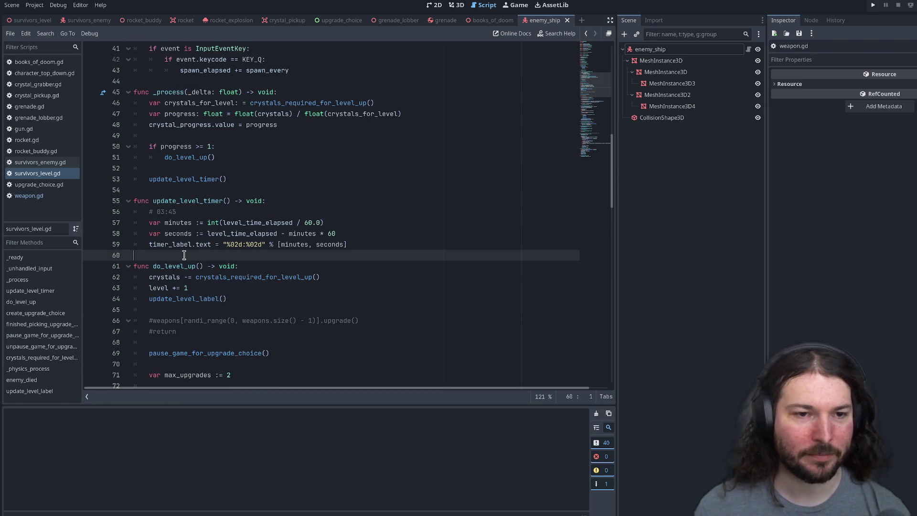
- Review the _process progress check and do_level_up call in survivors_level.gd
click(189, 212)
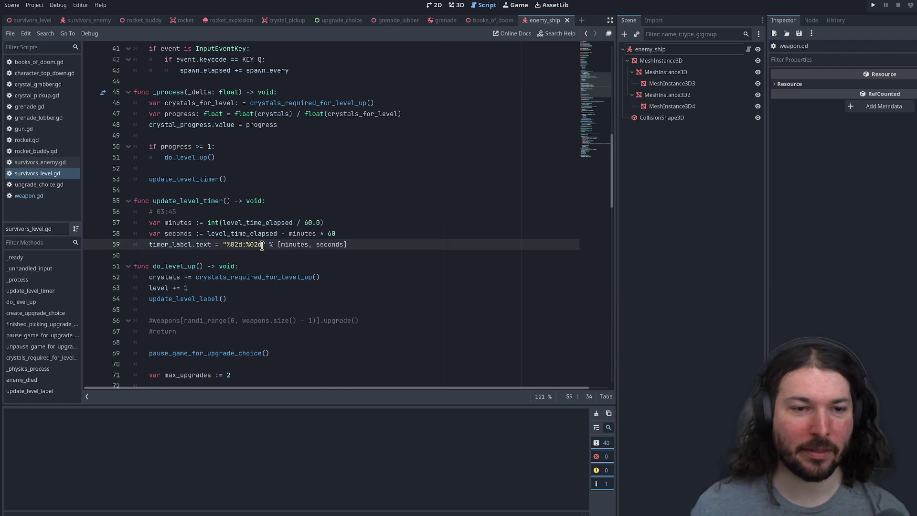
click(234, 340)
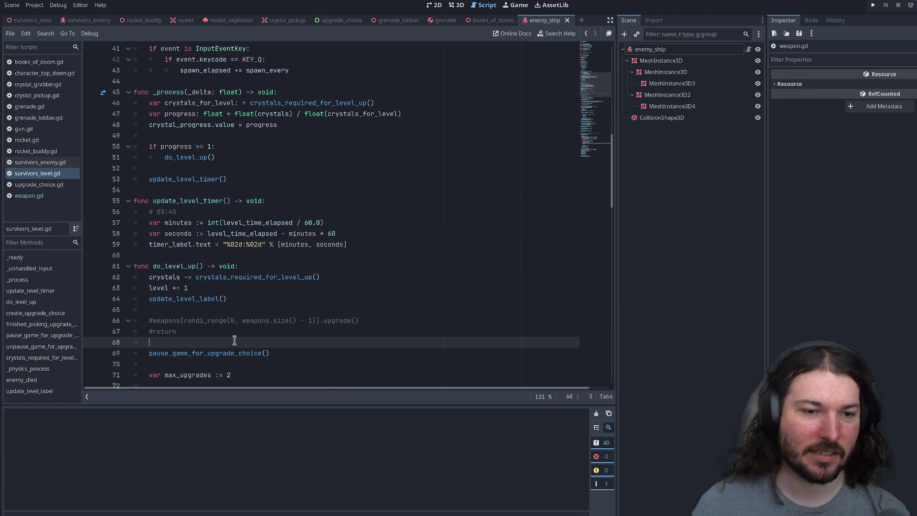
click(201, 309)
click(196, 256)
click(212, 191)
click(270, 167)
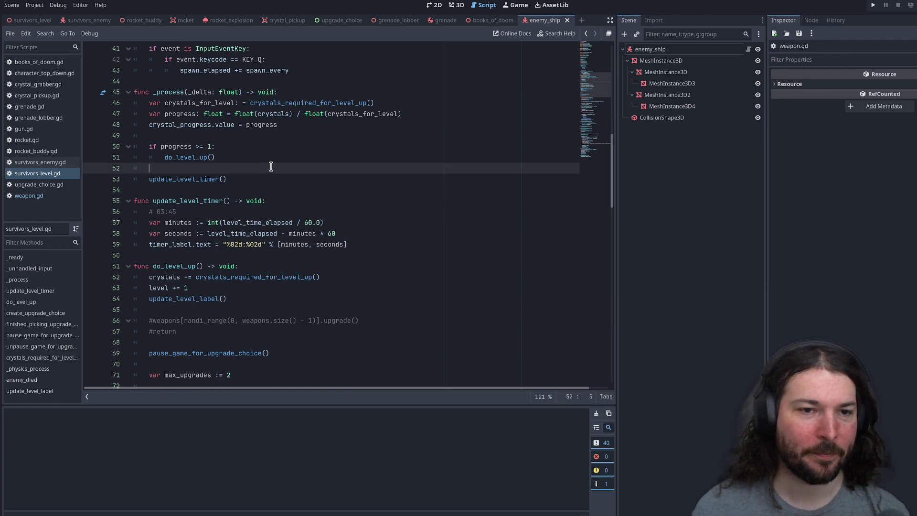
click(293, 124)
click(317, 139)
click(308, 167)
click(300, 189)
click(308, 171)
click(291, 195)
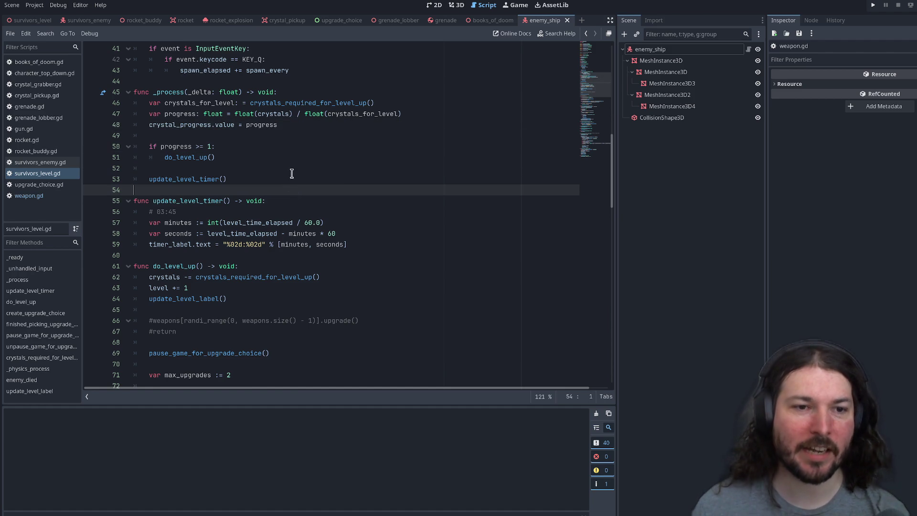
click(291, 178)
click(289, 171)
click(277, 198)
click(288, 172)
click(285, 196)
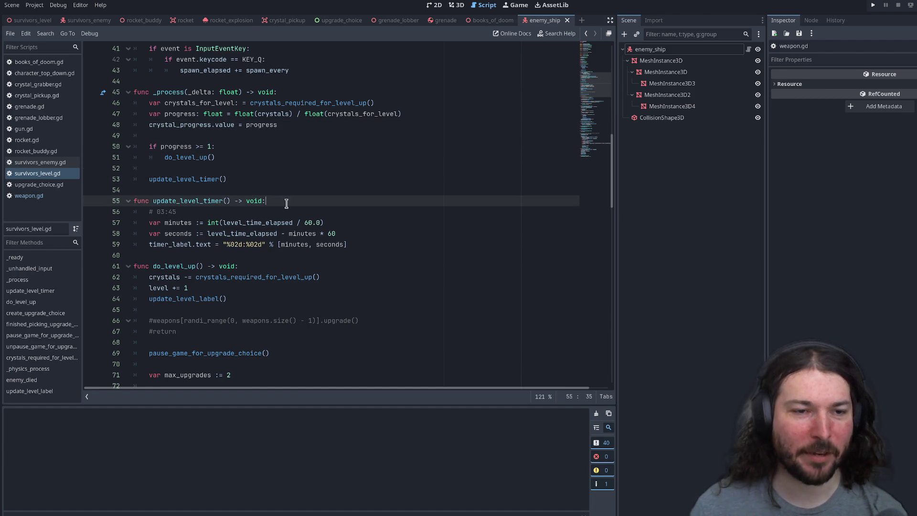
click(282, 190)
- Look over the timer label formatting and the chosen weapon upgrades list
click(260, 245)
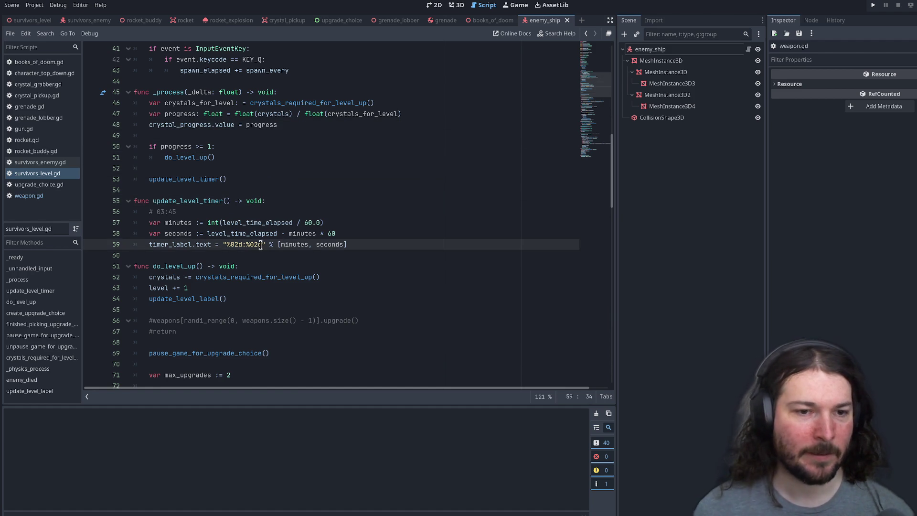
click(252, 258)
scroll(230, 286, down, 7)
scroll(230, 298, down, 4)
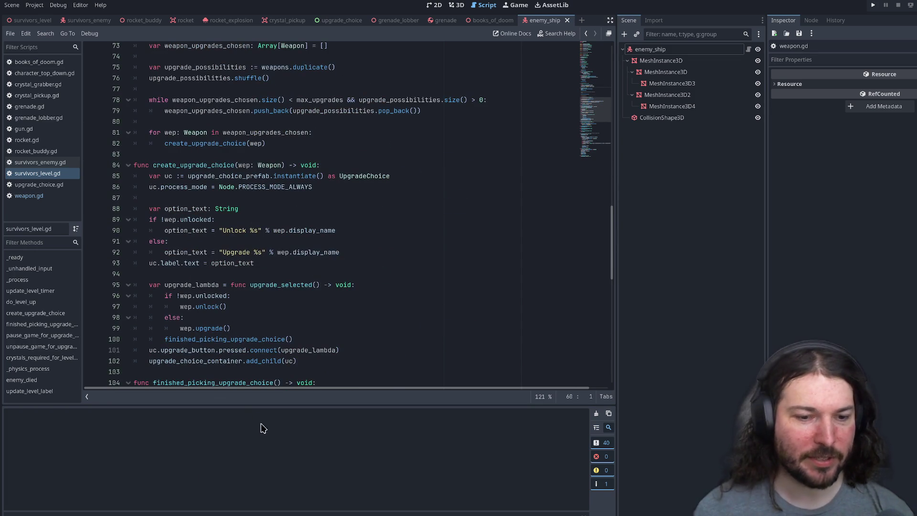
scroll(317, 319, up, 8)
click(317, 319)
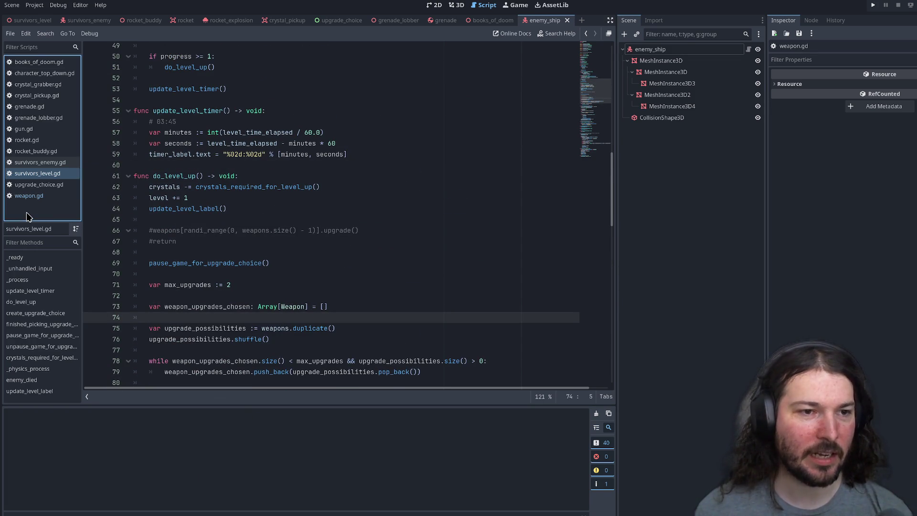
- Open upgrade_choice.gd, then weapon.gd, placing the caret at the end of the Weapon script
click(38, 185)
click(48, 196)
click(48, 209)
click(417, 294)
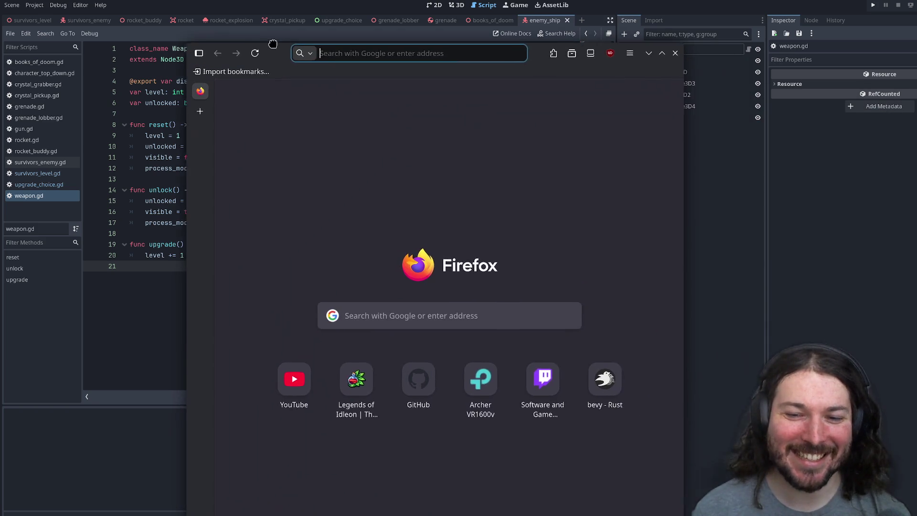
key(Down)
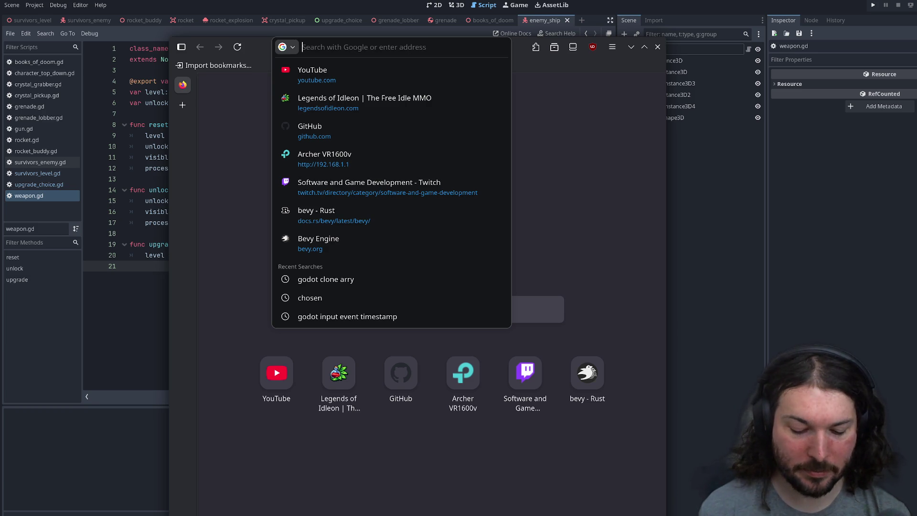
- Search Google for 'vampire survivors wiki'
text(vampire survi)
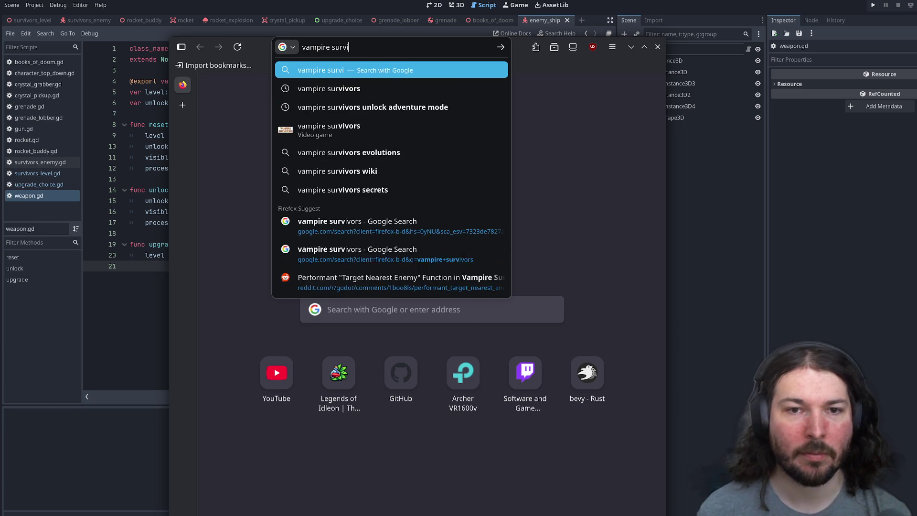
text(vors wiki)
key(Return)
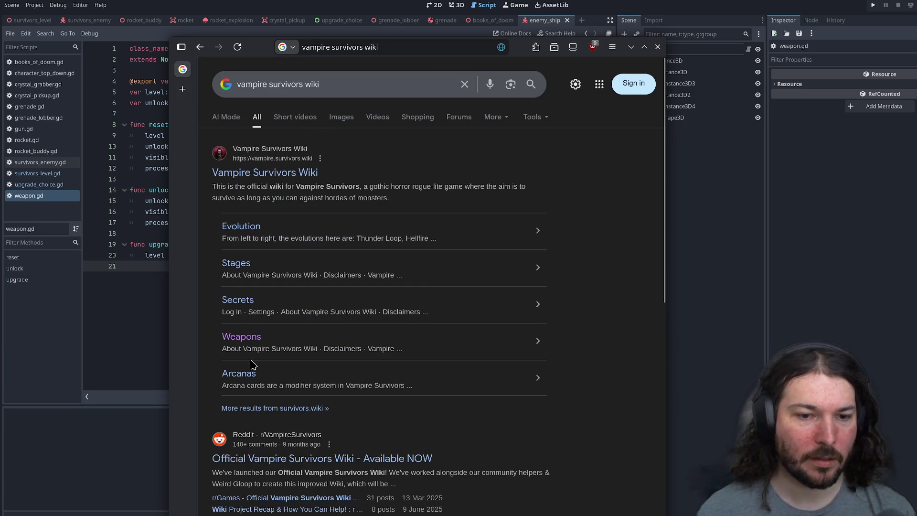
- Open the official Vampire Survivors Wiki full-screen and go to its PowerUps page
click(269, 177)
key(F11)
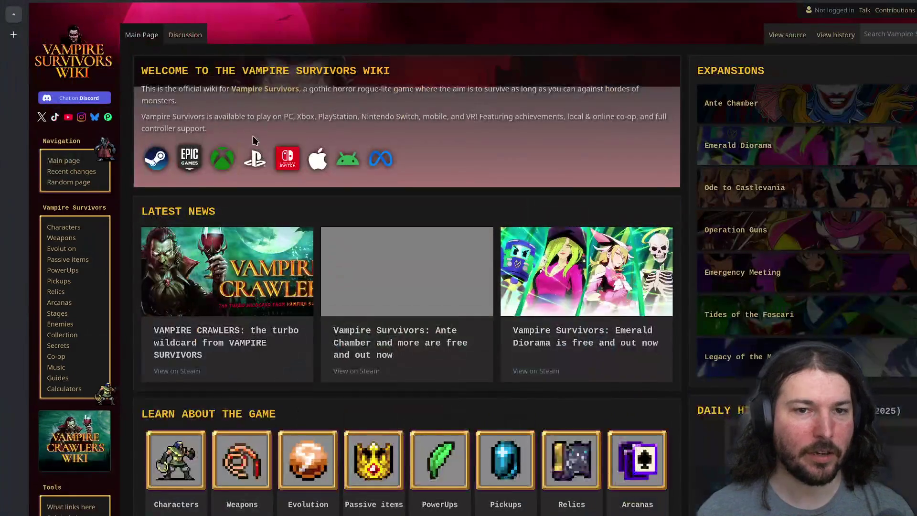
scroll(336, 255, down, 5)
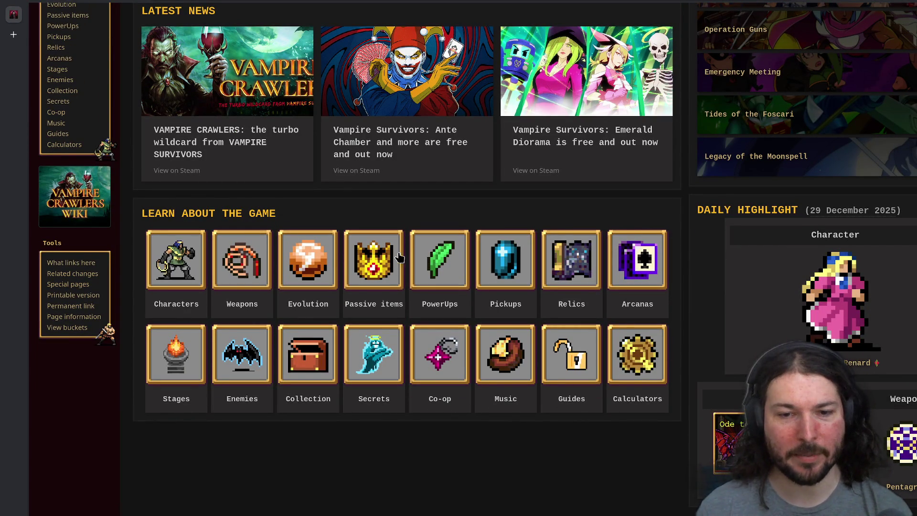
click(414, 264)
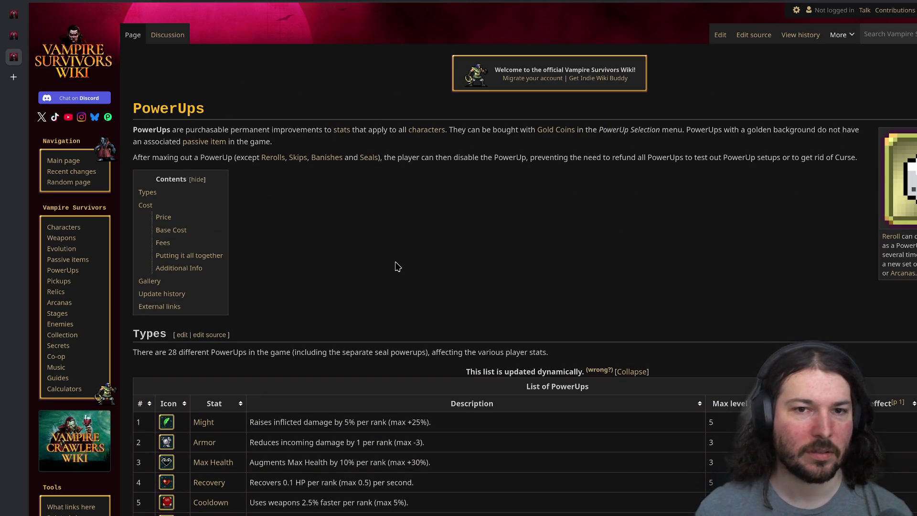
- Flip between the Passive items and PowerUps pages, skimming the PowerUps list
key(ctrl+shift+Tab)
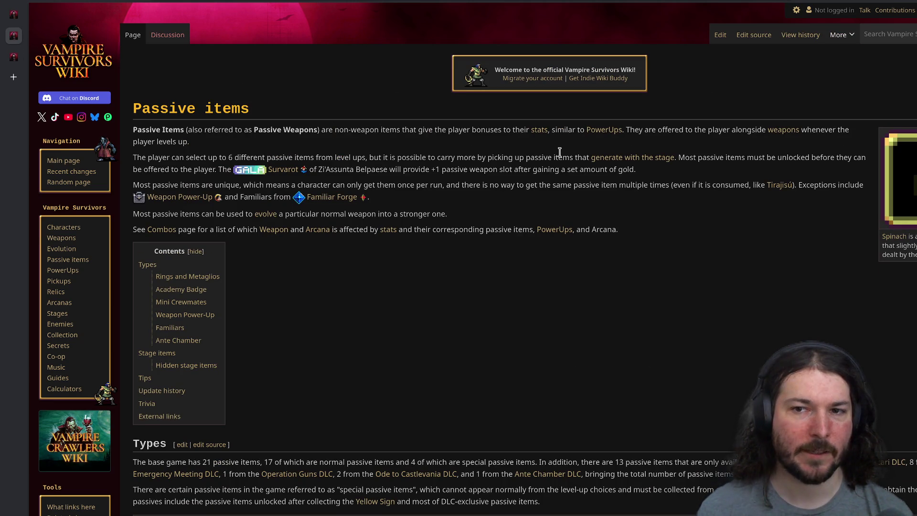
scroll(482, 296, down, 10)
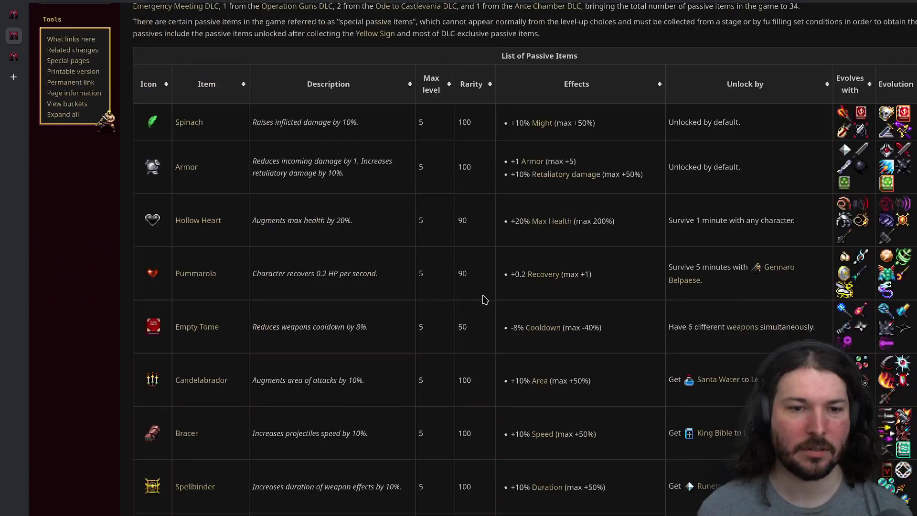
key(ctrl+Tab)
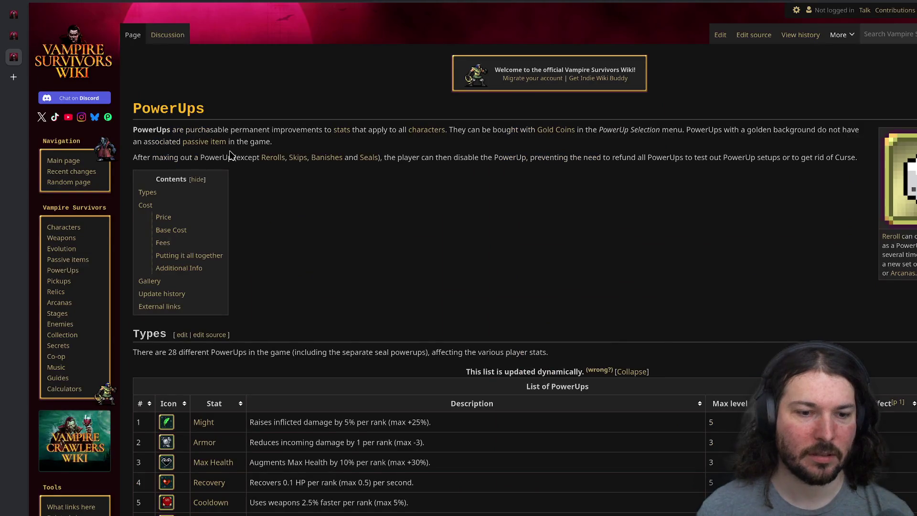
scroll(230, 155, down, 5)
scroll(229, 155, up, 4)
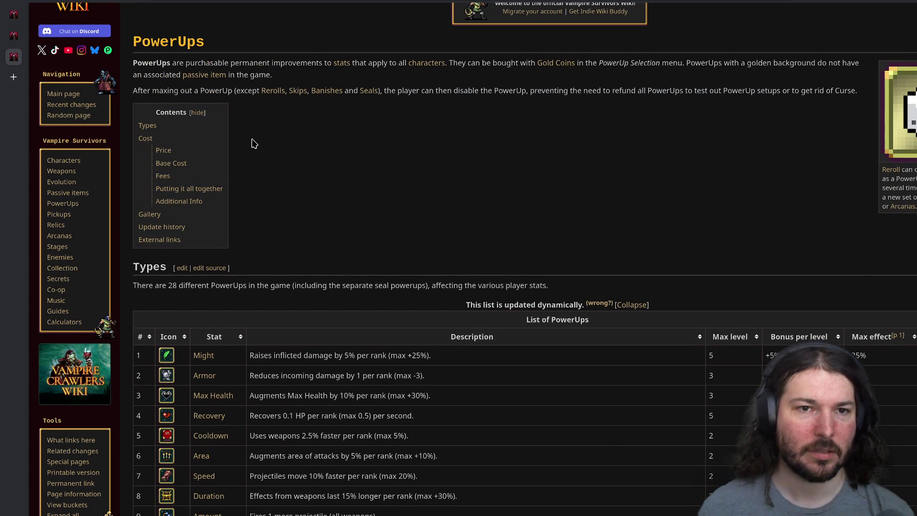
drag(199, 40, 343, 167)
click(336, 165)
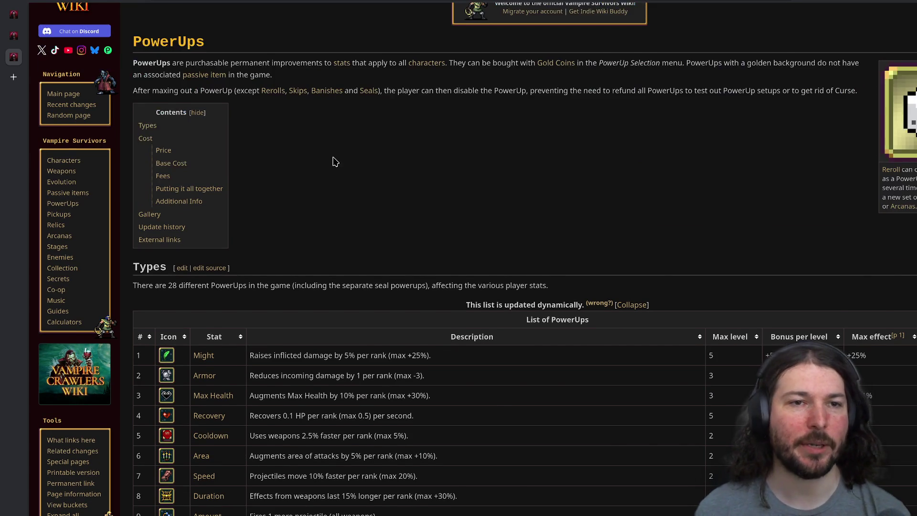
- Study the List of Passive Items table with its effects and unlock conditions
key(ctrl+shift+Tab)
scroll(363, 215, up, 3)
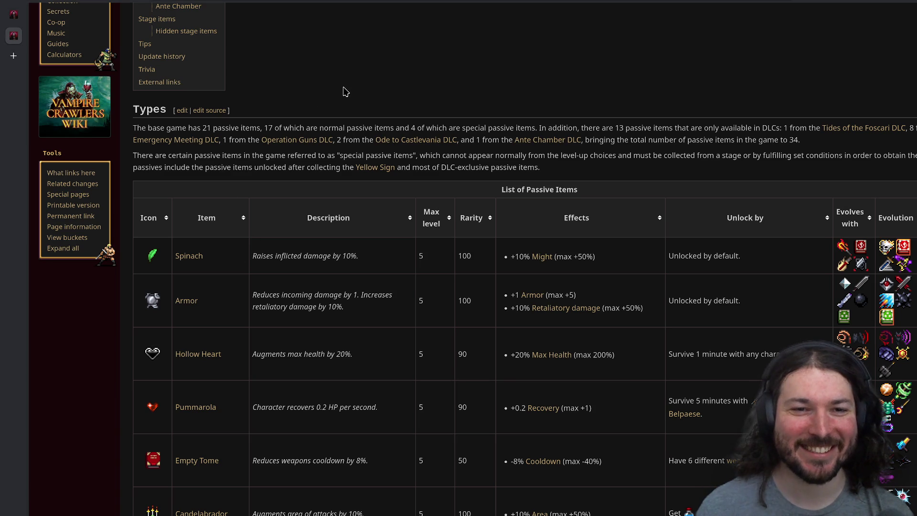
scroll(349, 102, up, 4)
scroll(351, 103, down, 2)
scroll(351, 103, up, 1)
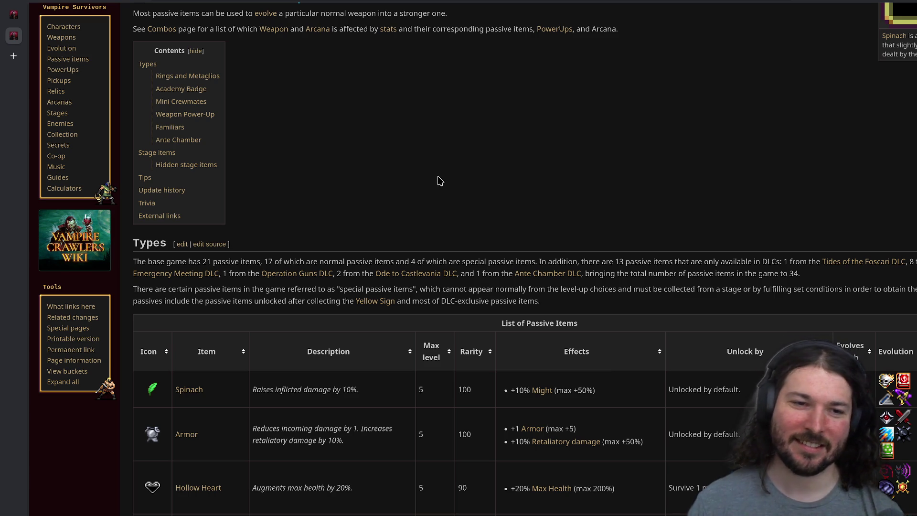
scroll(440, 180, up, 2)
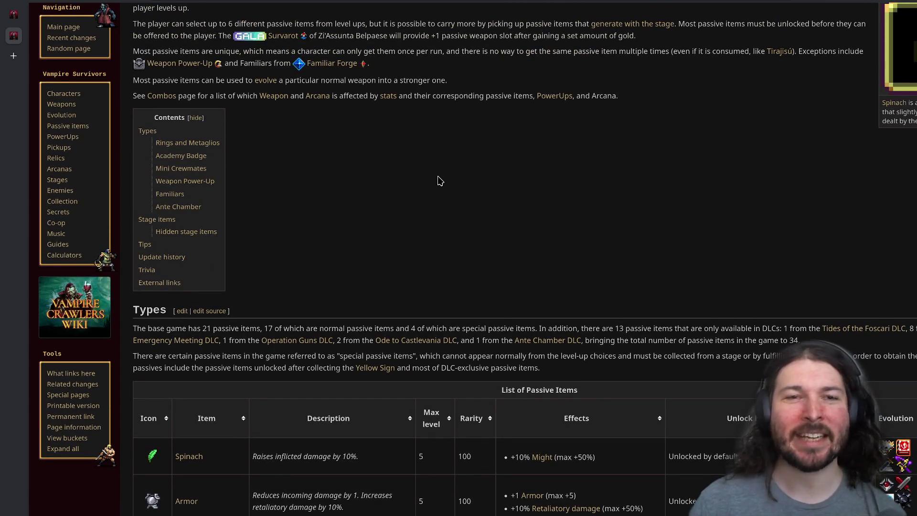
scroll(335, 263, up, 2)
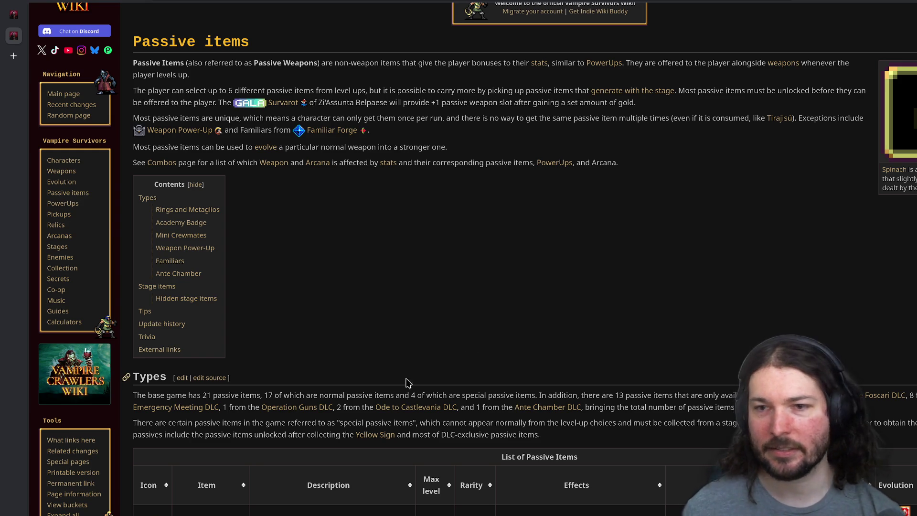
scroll(442, 345, down, 4)
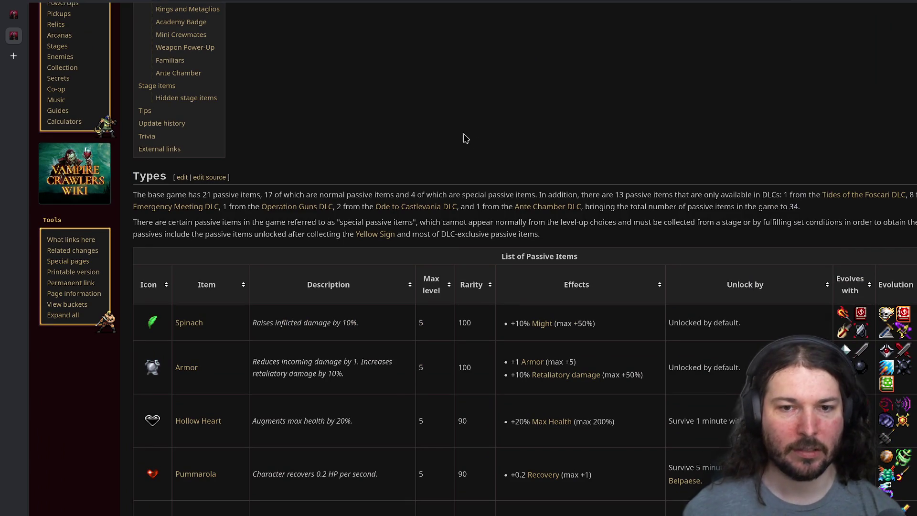
scroll(447, 122, down, 7)
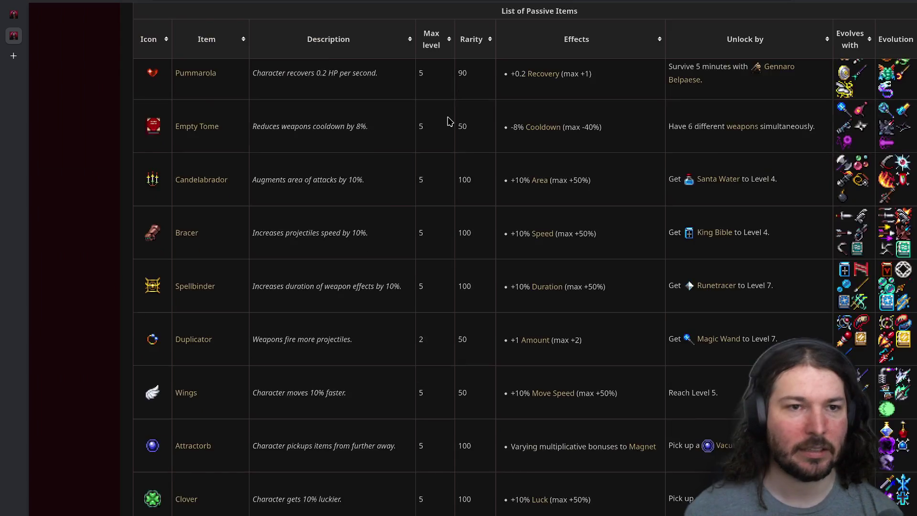
scroll(448, 121, up, 13)
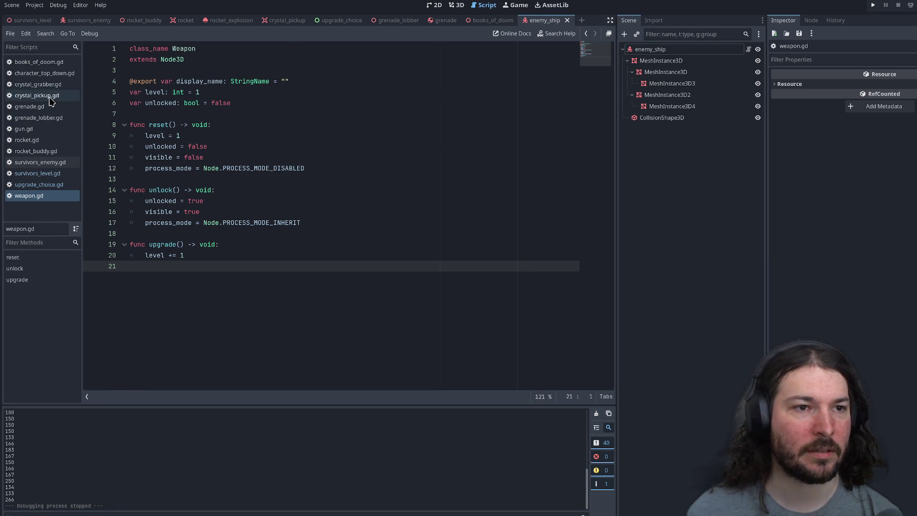
- Search the survivors_level script for a leftover print call; none is found
click(46, 173)
click(354, 158)
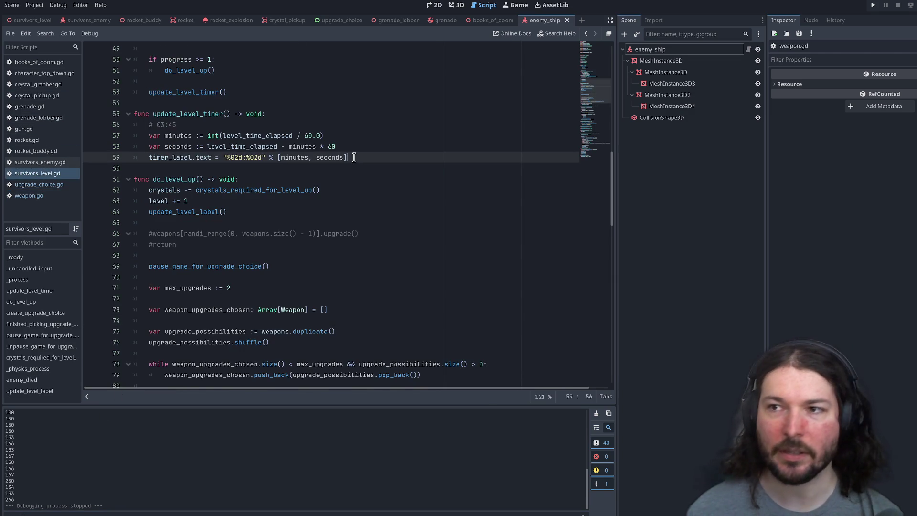
key(ctrl+f)
text(print)
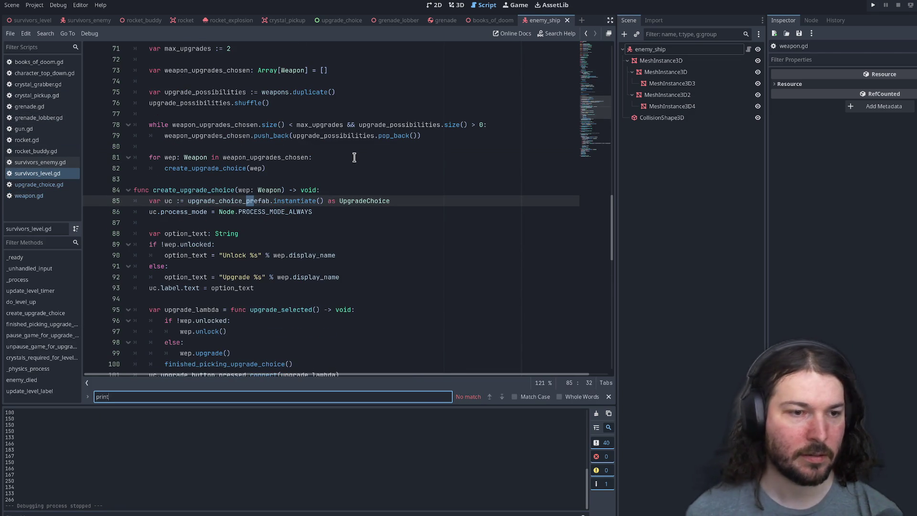
key(Escape)
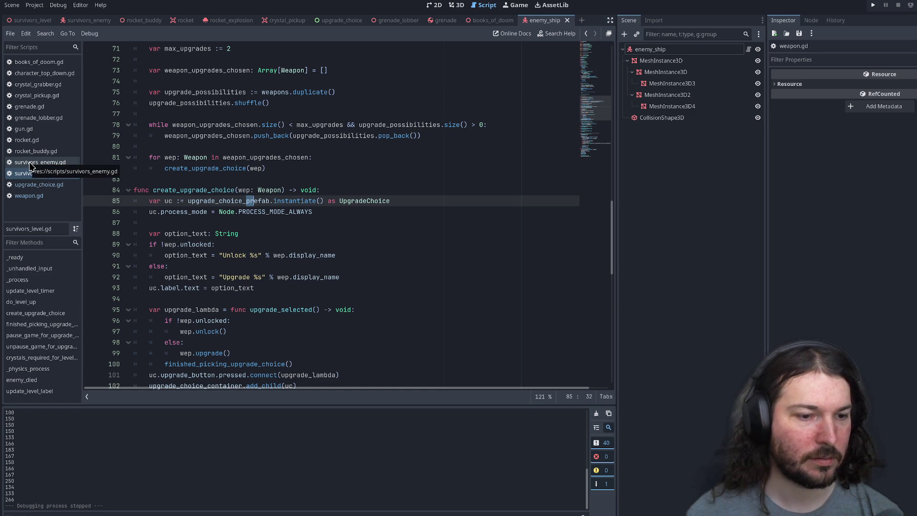
click(432, 234)
- Delete the debug print line from the dash code in character_top_down.gd
click(43, 73)
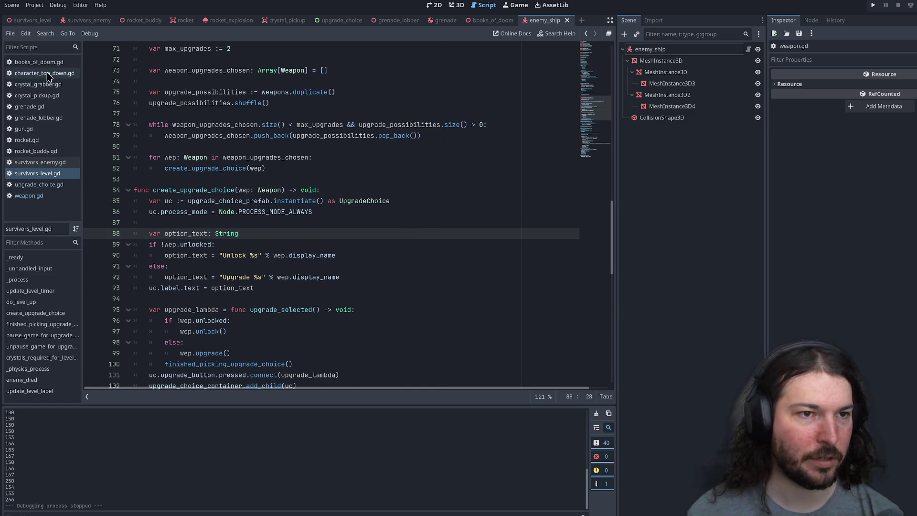
click(264, 92)
key(ctrl+f)
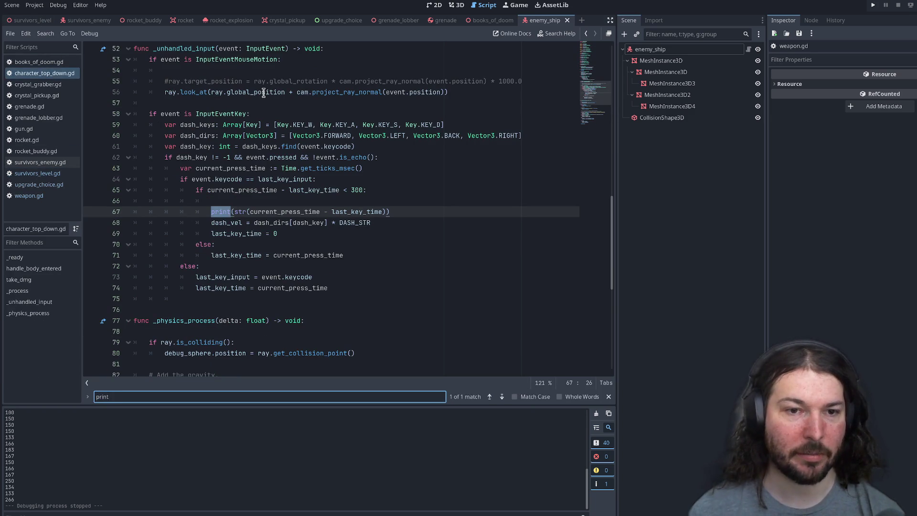
key(Escape)
key(ctrl+shift+k)
key(Up)
key(ctrl+shift+k)
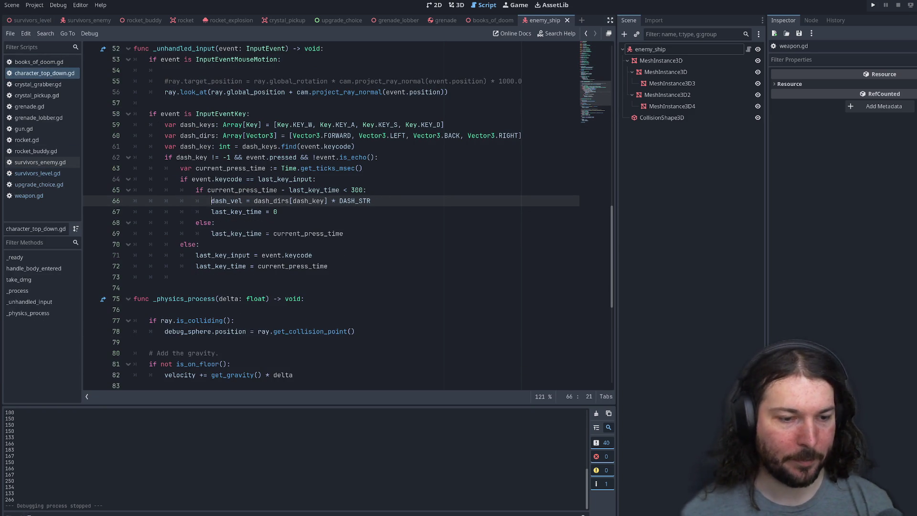
- Create a new item.gd script in res://scripts and open it
click(34, 513)
click(66, 505)
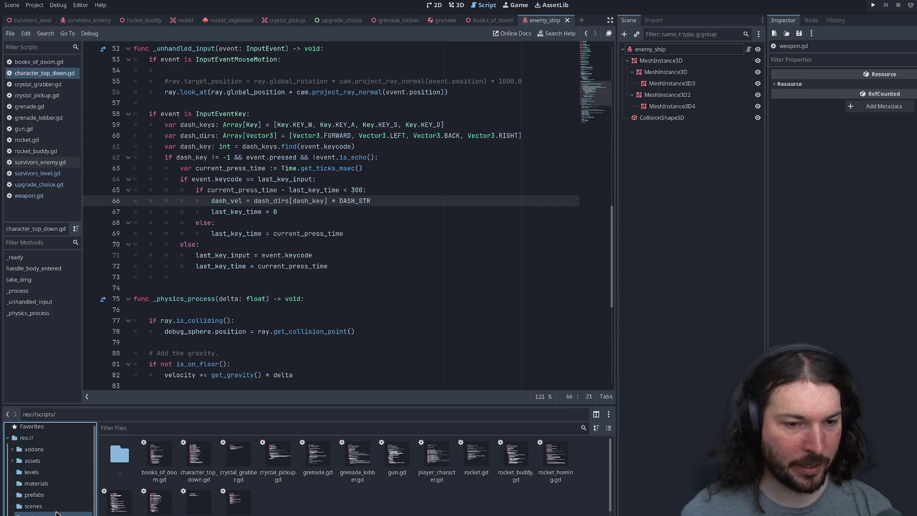
right_click(355, 504)
click(408, 486)
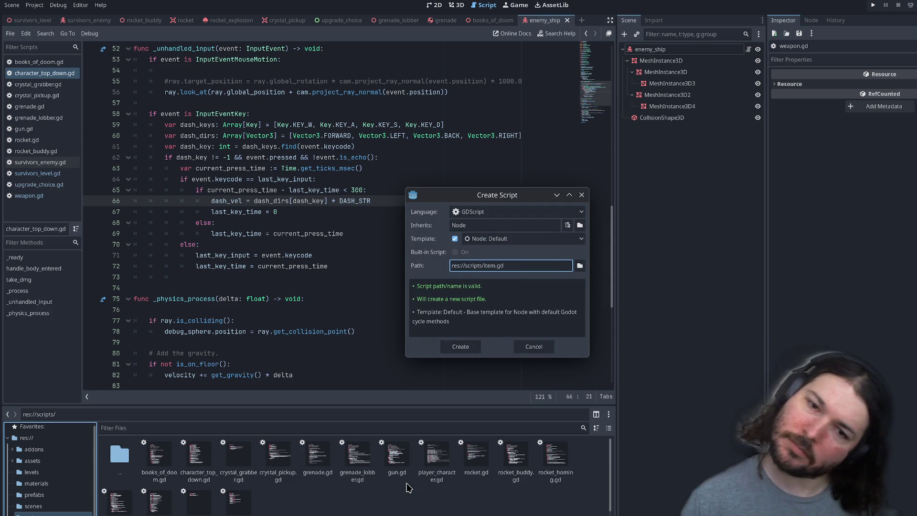
key(Return)
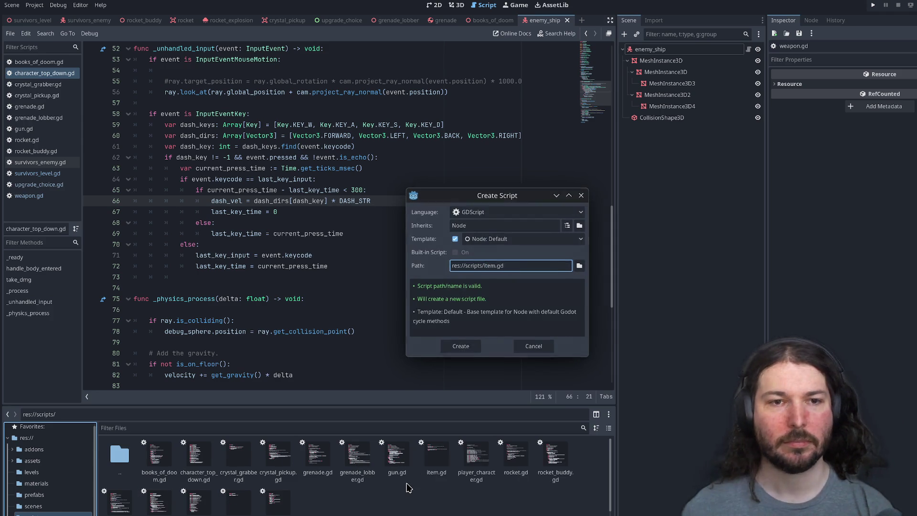
double_click(436, 455)
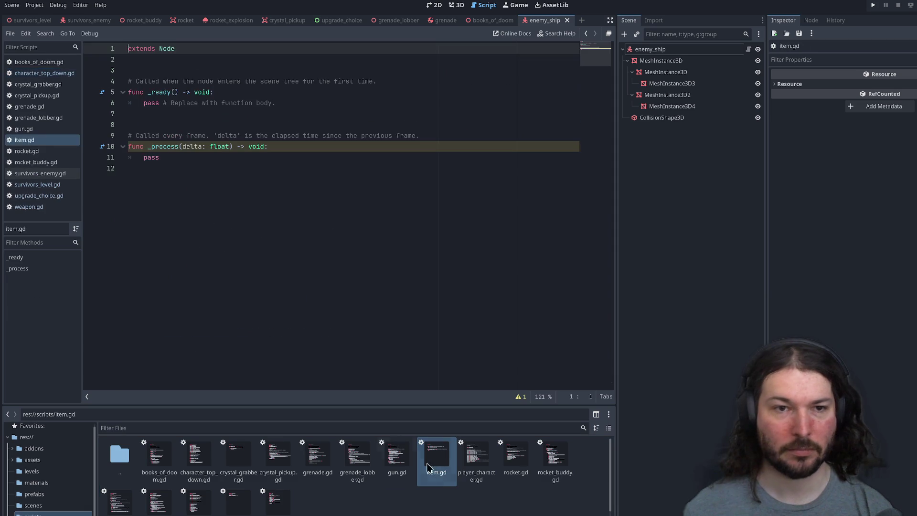
- Check the Weapon script for reference, then add a blank first line in item.gd
click(29, 207)
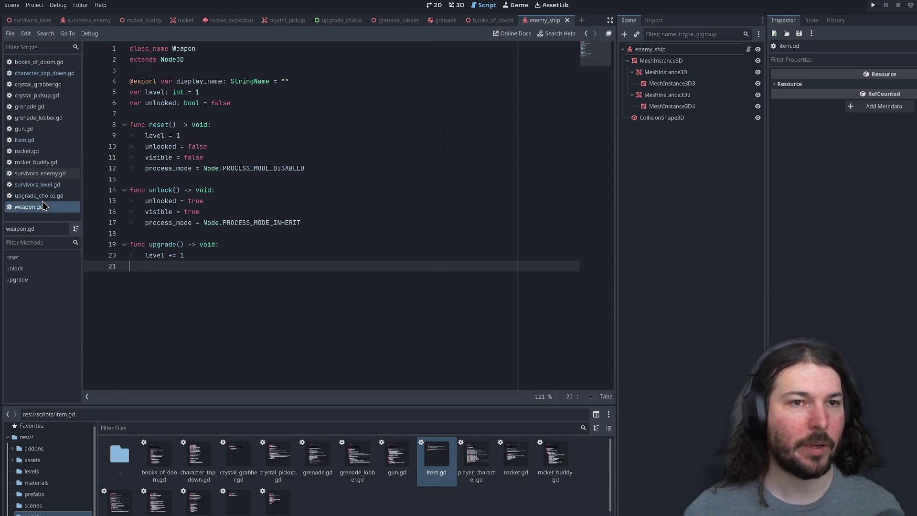
click(212, 60)
click(229, 265)
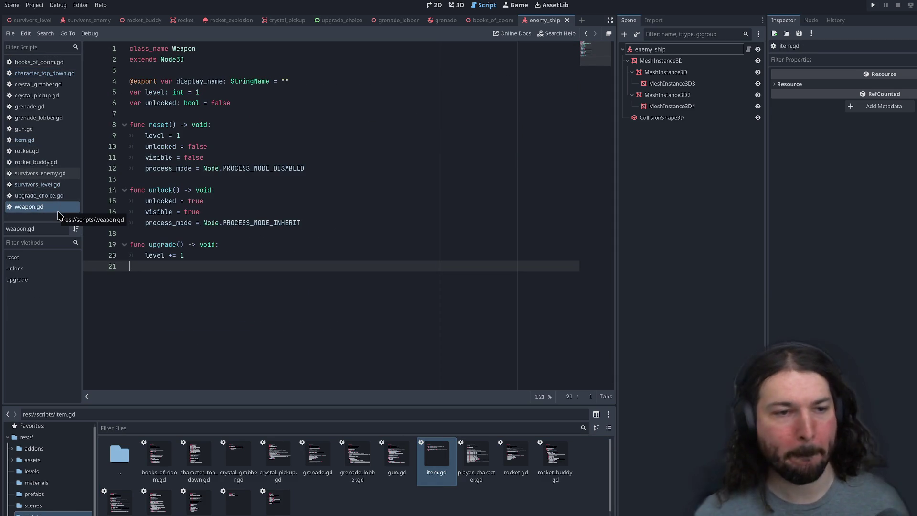
click(24, 140)
click(212, 103)
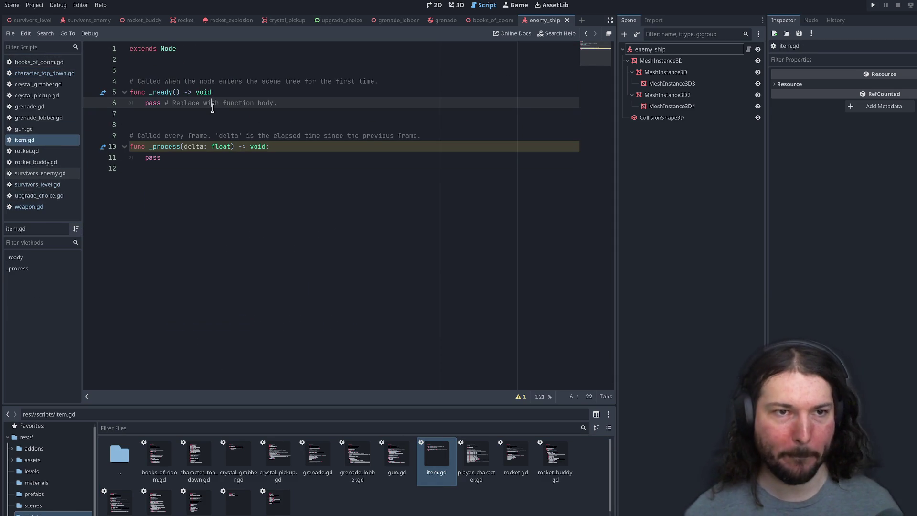
key(Up)
key(Up)
key(Up)
key(Return)
key(Up)
- Add a class_name line to item.gd and change its base type to Node3D
text(class_name)
key(Return)
key(BackSpace)
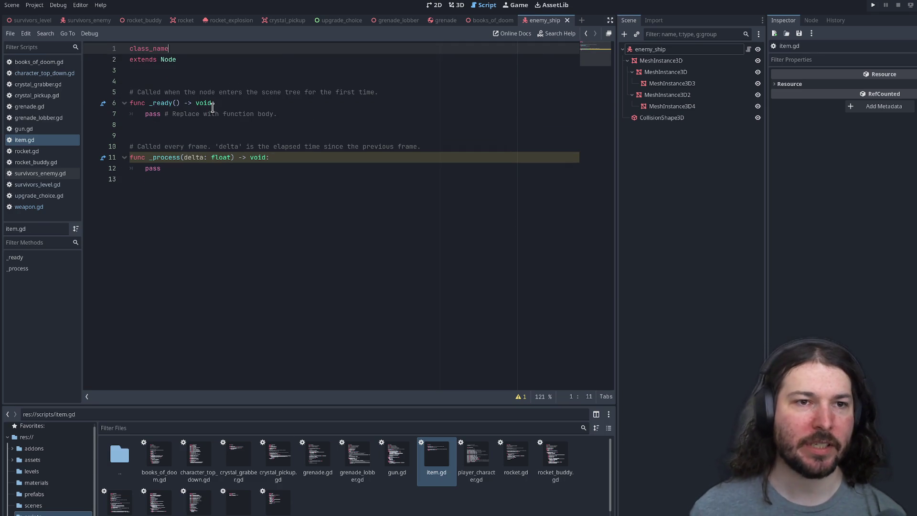
key(Down)
key(End)
text(3D)
key(ctrl+s)
key(Escape)
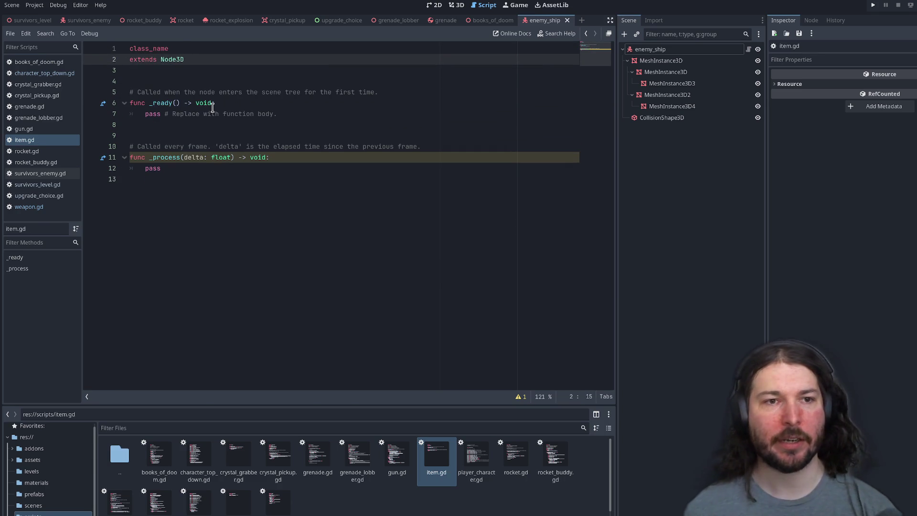
- Remove the template comments from item.gd's _ready and _process stubs and save
key(Down)
key(Down)
key(Down)
key(ctrl+shift+k)
key(Down)
key(Down)
key(Down)
key(ctrl+shift+k)
key(Up)
key(Up)
key(Up)
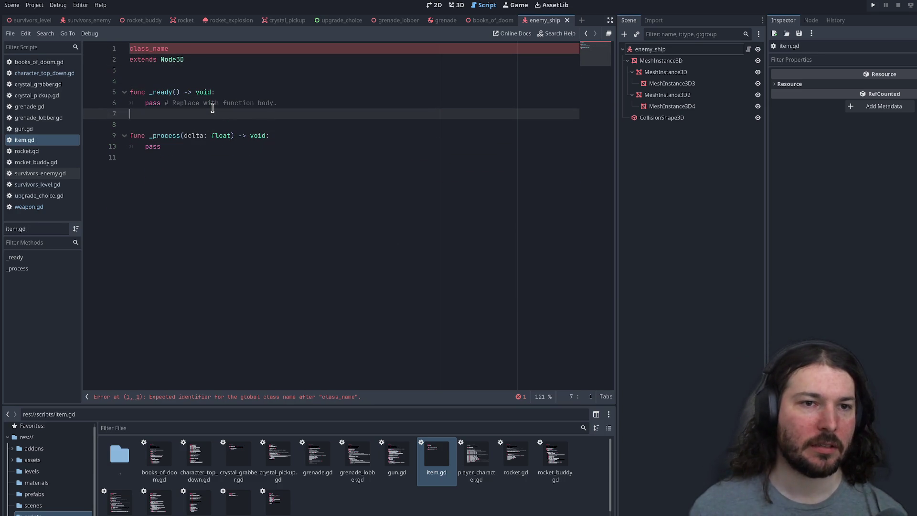
key(ctrl+s)
key(shift+End)
key(Delete)
key(Down)
key(Down)
key(Down)
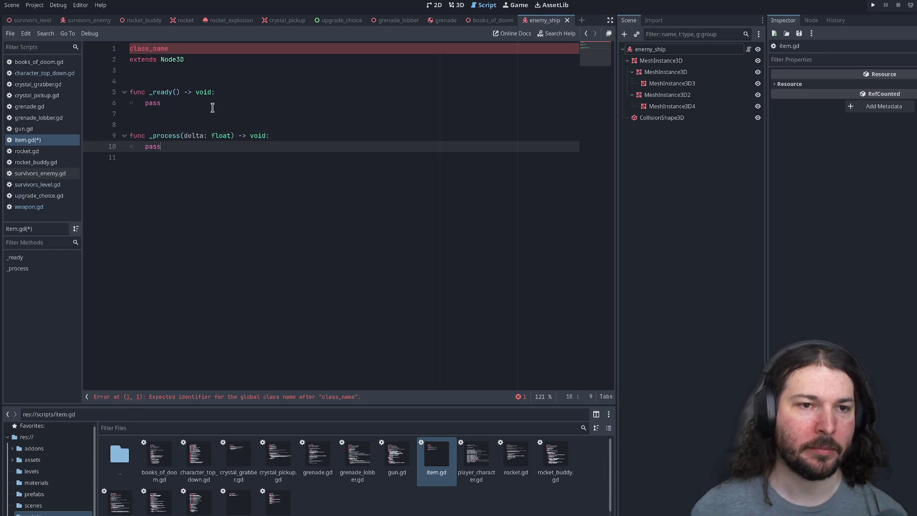
key(Return)
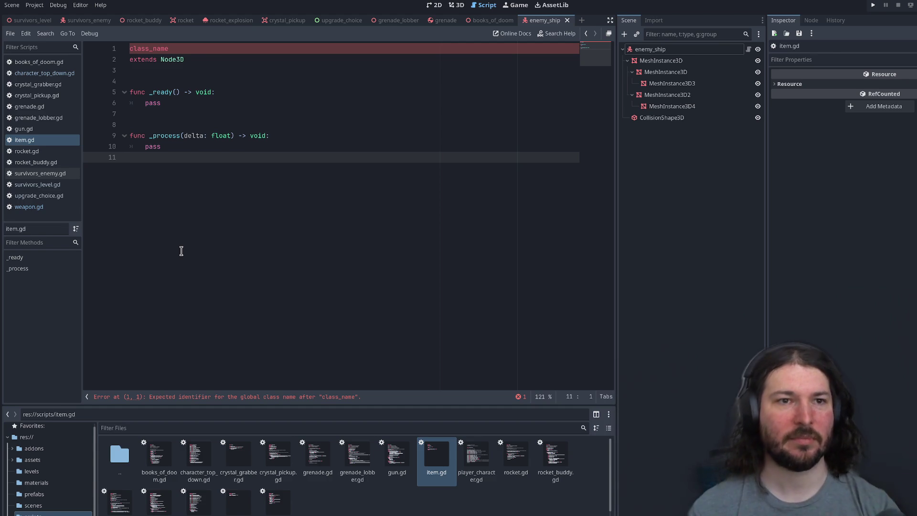
- Name the class Item, rename the _process parameter to _delta, and maximize the wiki window
key(ctrl+Home)
key(End)
text(tem)
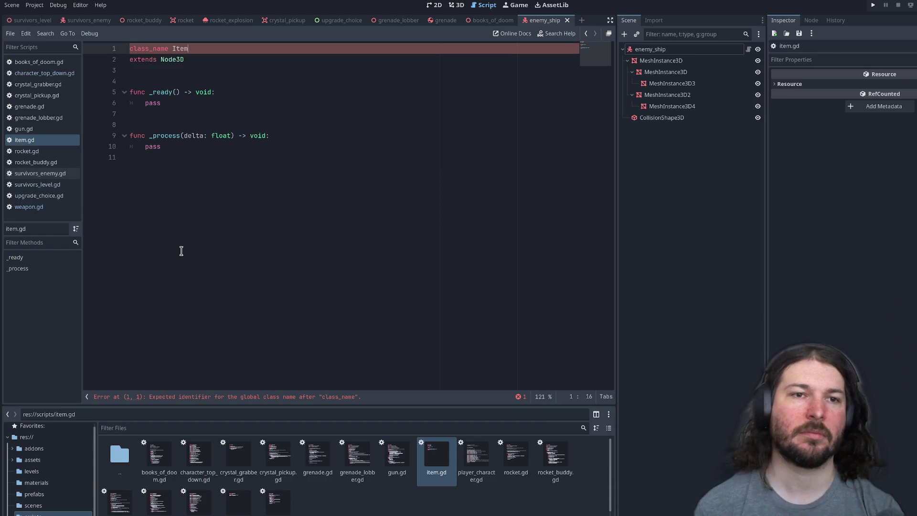
key(Down)
key(Down)
key(Down)
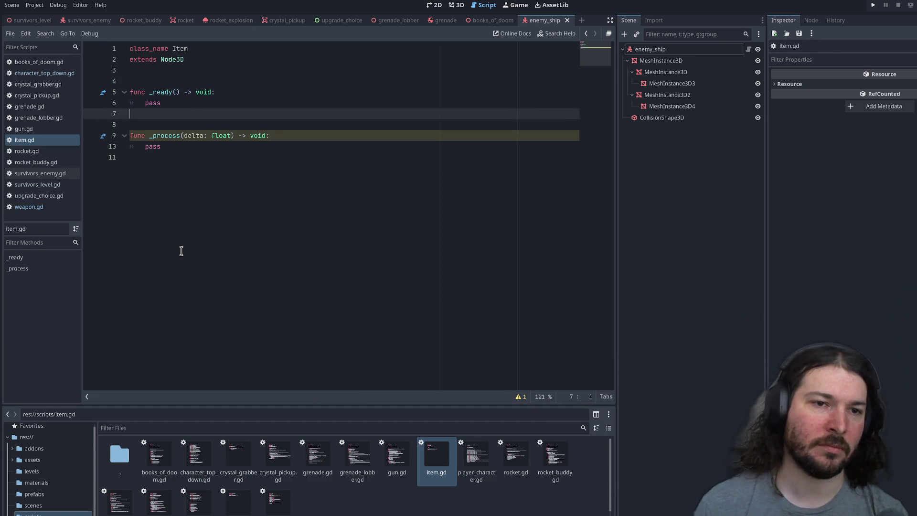
text(_)
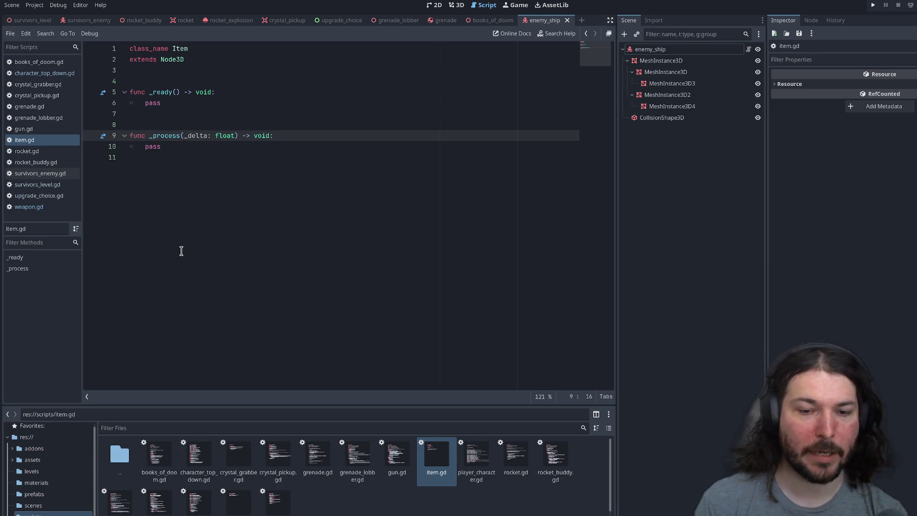
key(alt+Tab)
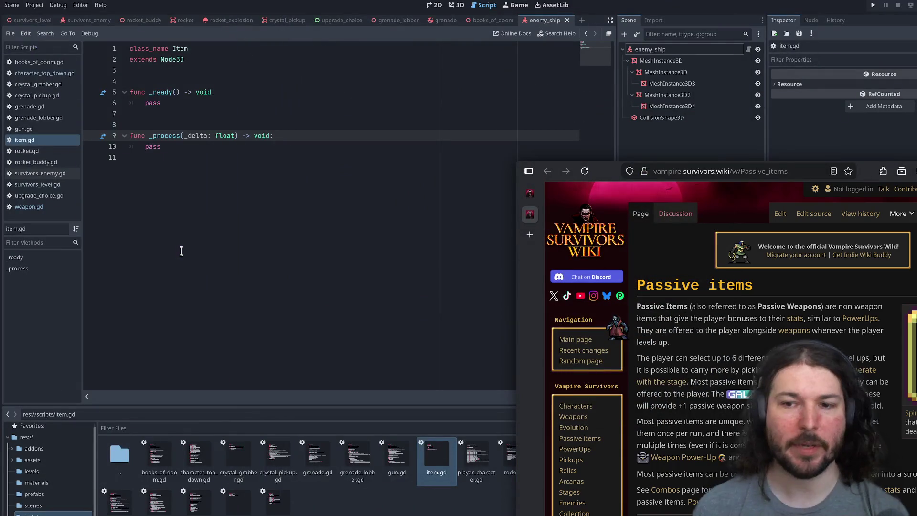
drag(609, 175, 389, 0)
- Scroll through the Passive items table, highlighting item effect descriptions
scroll(224, 227, down, 8)
triple_click(306, 189)
click(285, 188)
drag(285, 189, 358, 189)
click(370, 227)
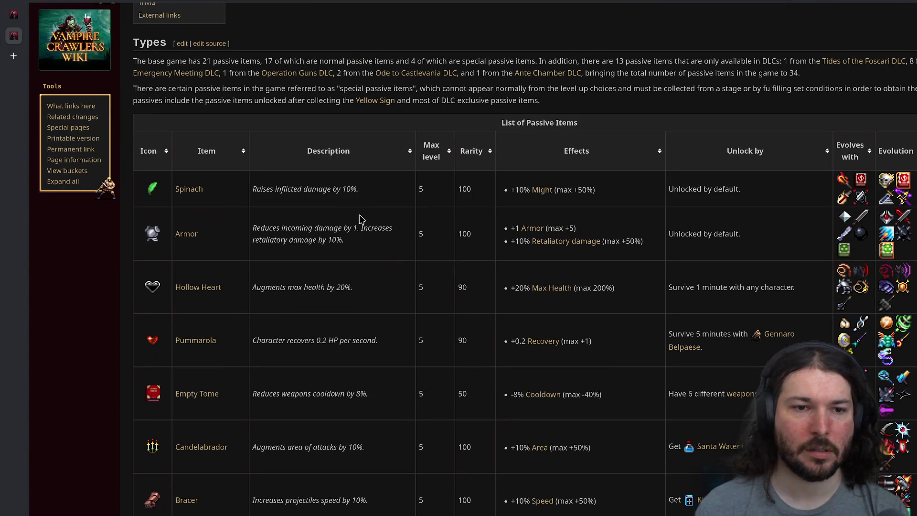
drag(344, 241, 305, 231)
click(305, 232)
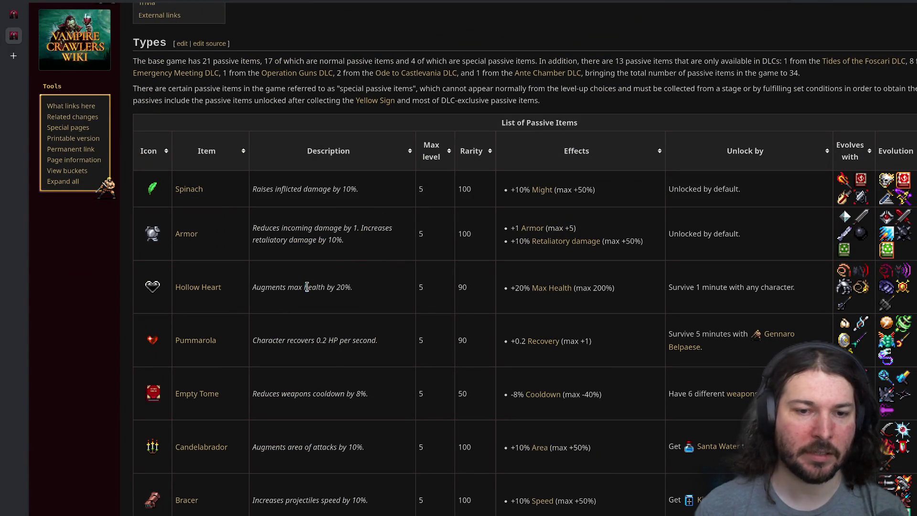
scroll(337, 411, down, 4)
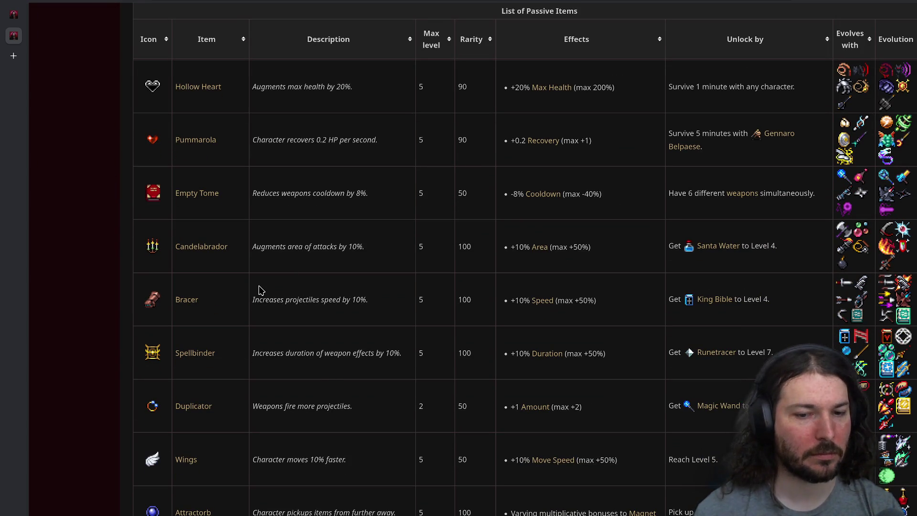
scroll(262, 286, down, 4)
drag(261, 259, 336, 259)
click(336, 259)
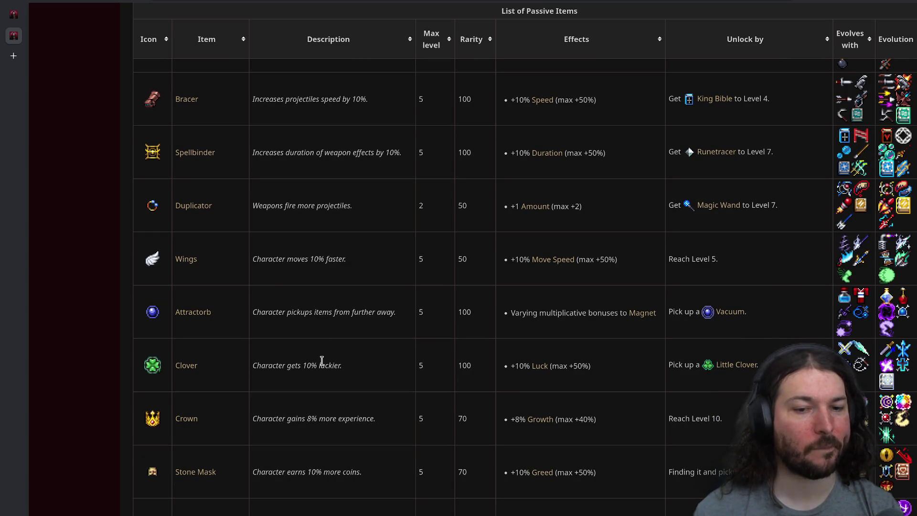
- Review the rest of the passive items list, return to the top, and snap the browser beside Godot
scroll(323, 360, down, 5)
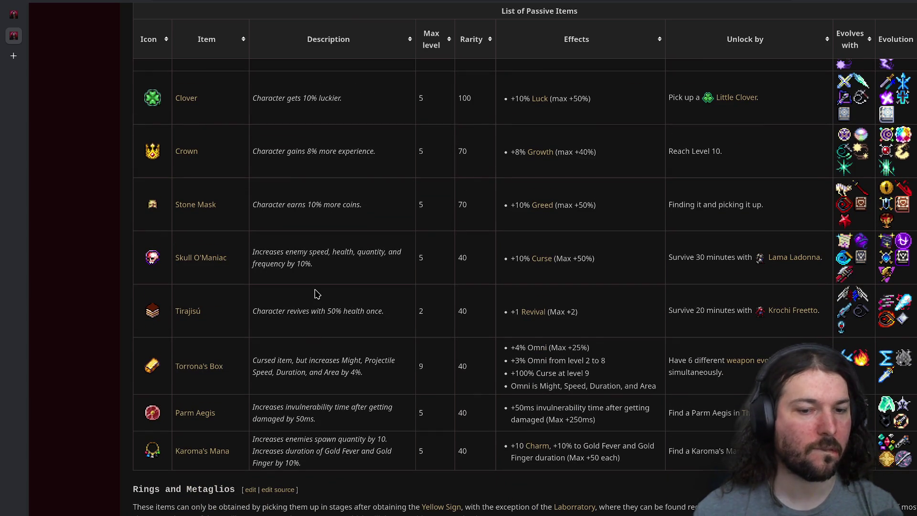
scroll(306, 292, down, 9)
scroll(293, 267, down, 9)
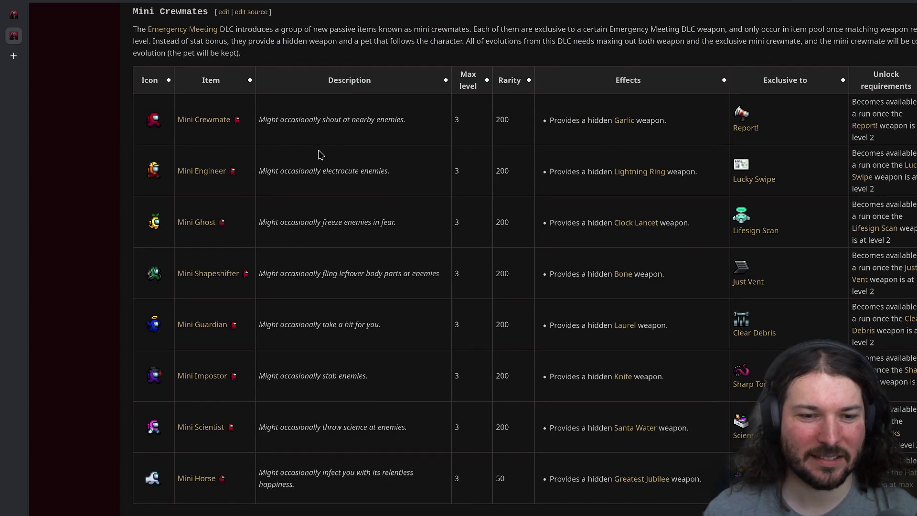
scroll(320, 158, down, 1)
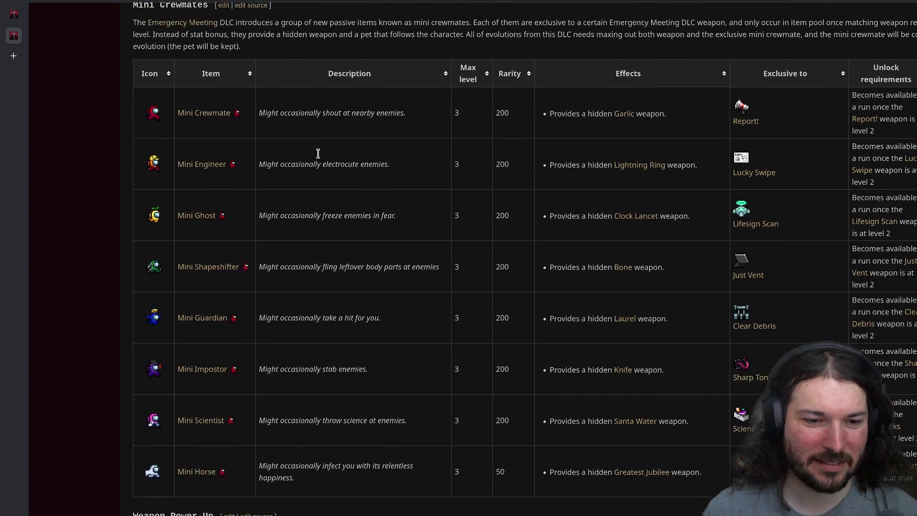
scroll(320, 158, up, 1)
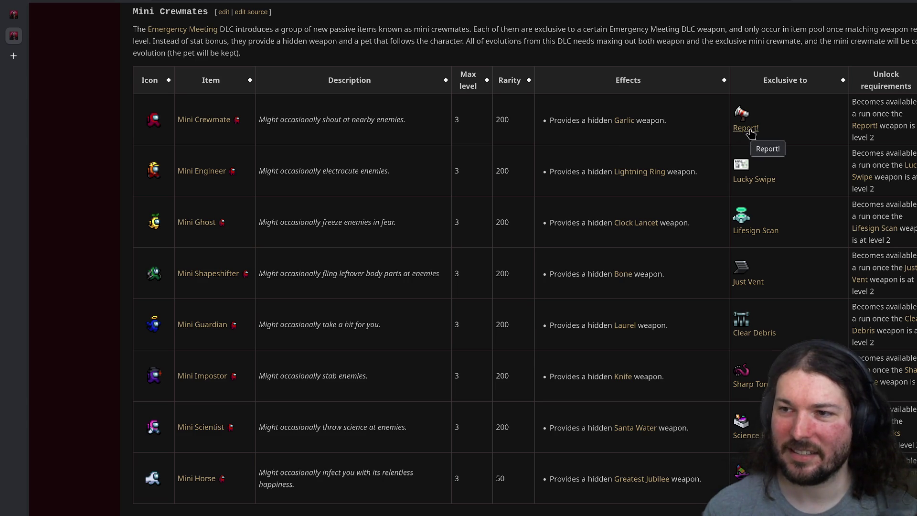
scroll(339, 91, down, 8)
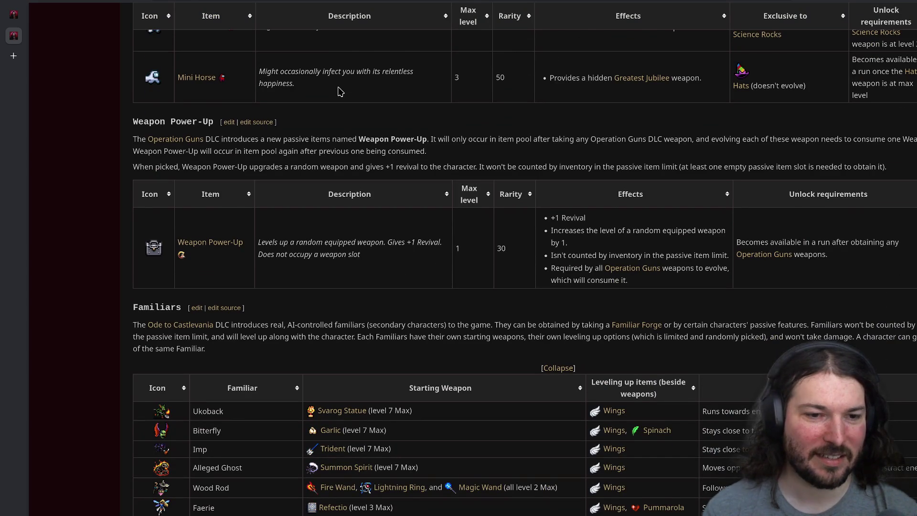
scroll(340, 90, down, 8)
scroll(334, 100, up, 4)
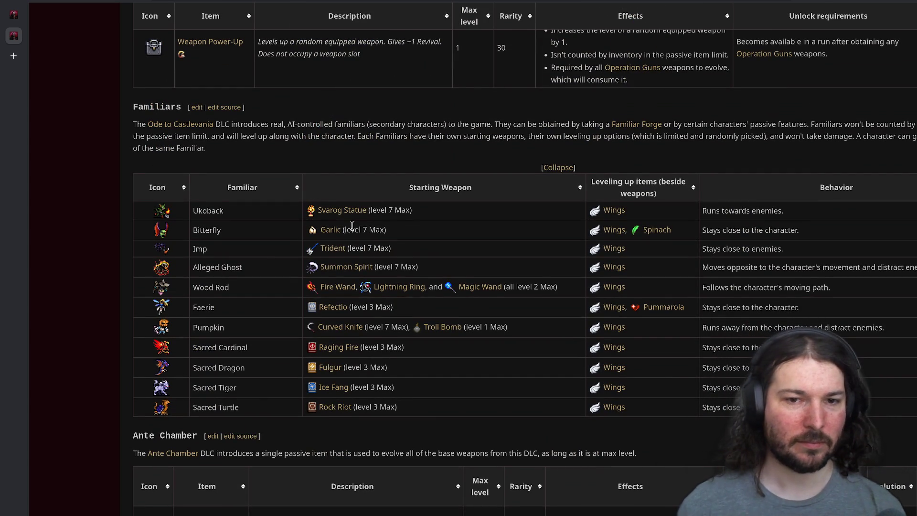
scroll(415, 196, down, 15)
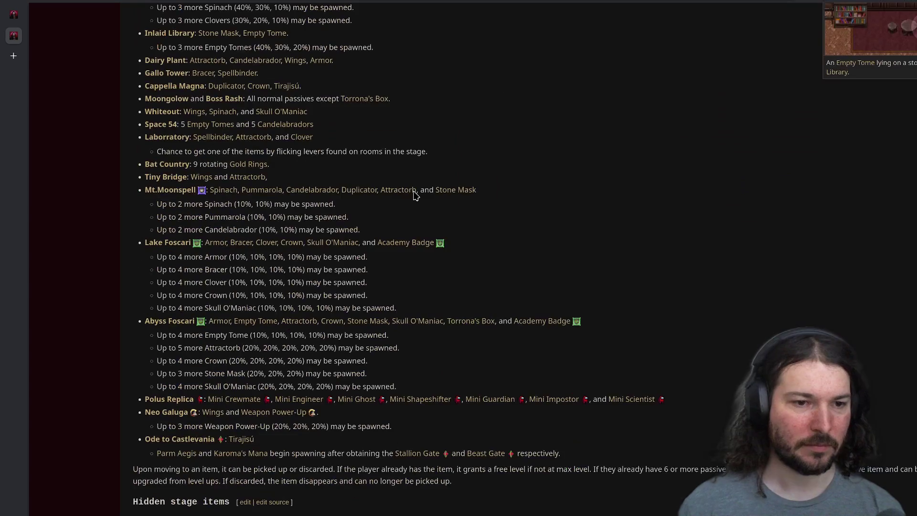
scroll(640, 279, up, 3)
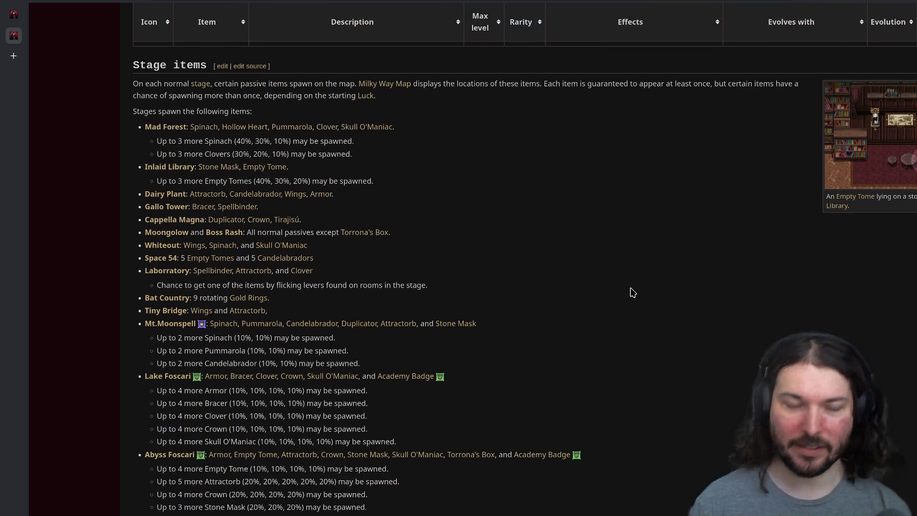
key(Home)
scroll(633, 292, down, 10)
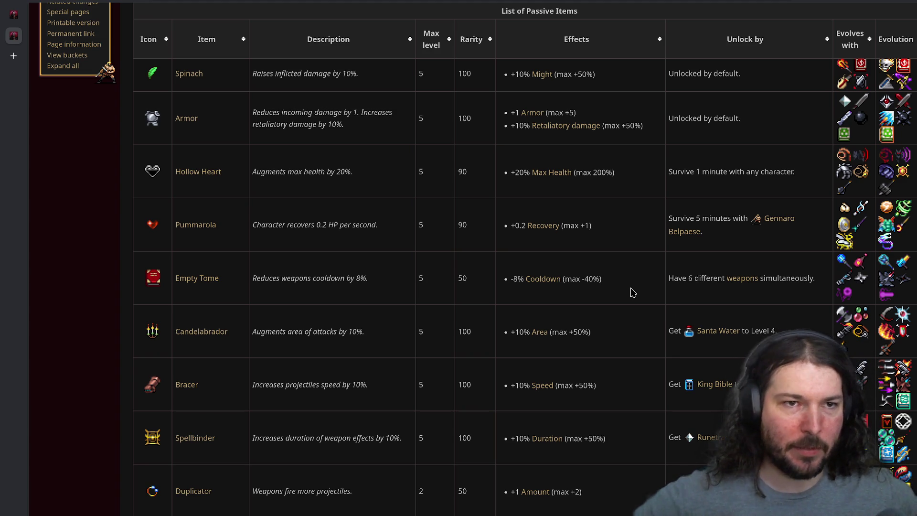
key(super+Right)
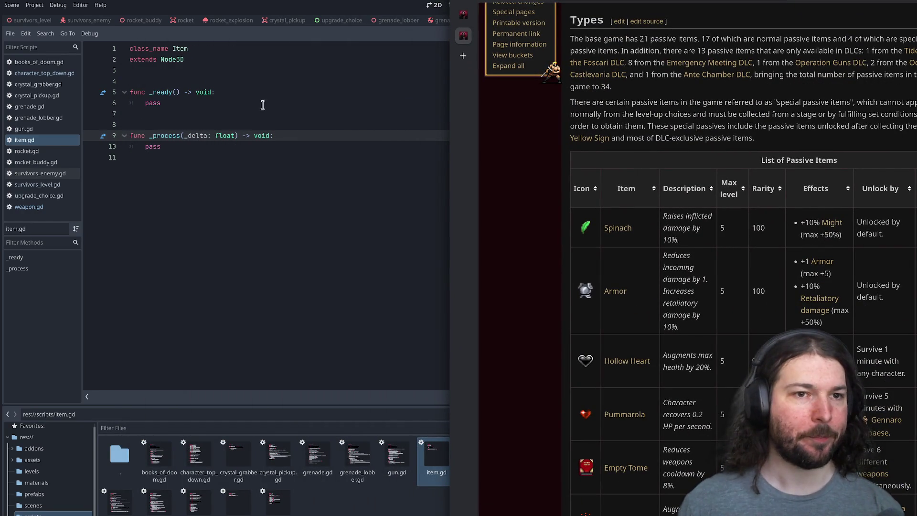
- Bring the Godot editor forward and look over the lines of the Item script
click(260, 82)
click(284, 184)
click(287, 122)
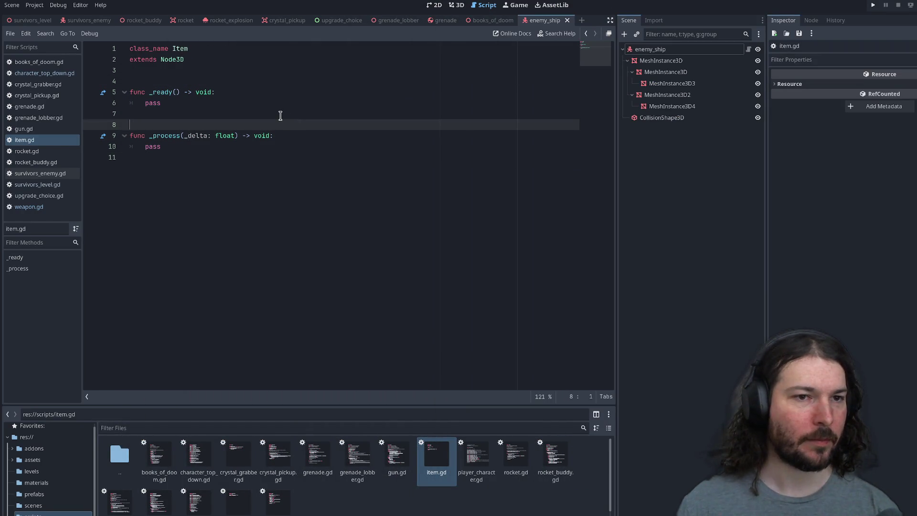
click(280, 116)
click(287, 123)
click(281, 115)
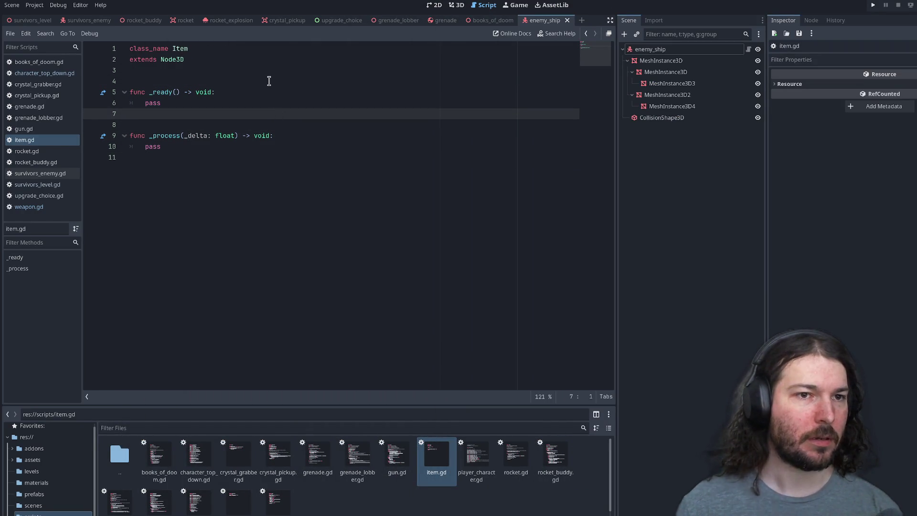
click(270, 74)
click(260, 116)
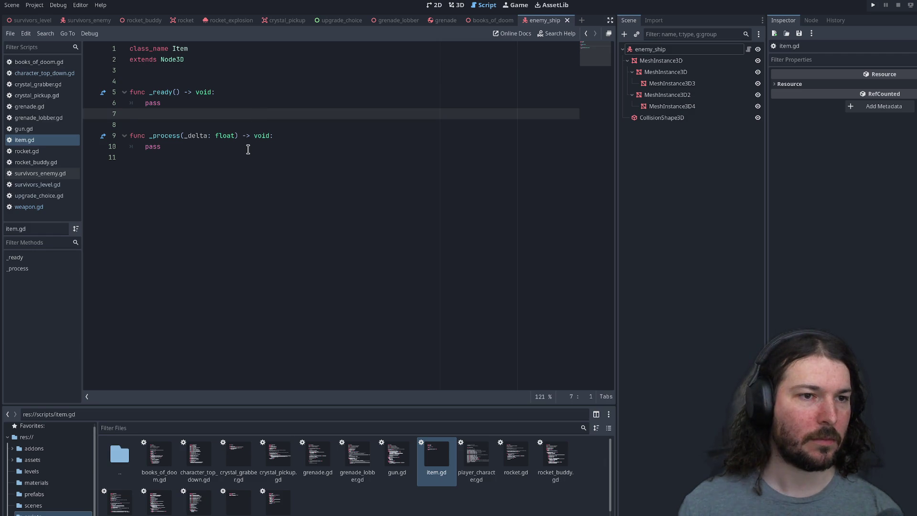
click(267, 373)
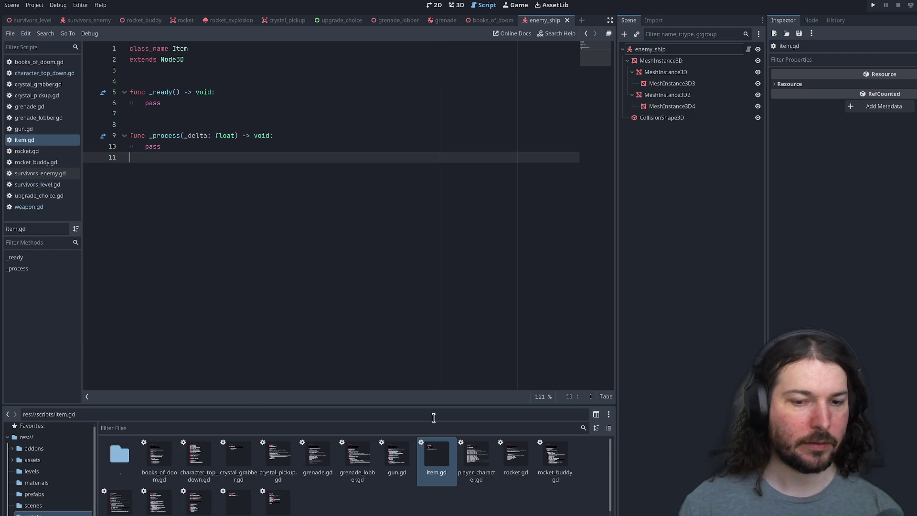
- Create a new folder named items inside res://scripts
right_click(377, 502)
click(407, 467)
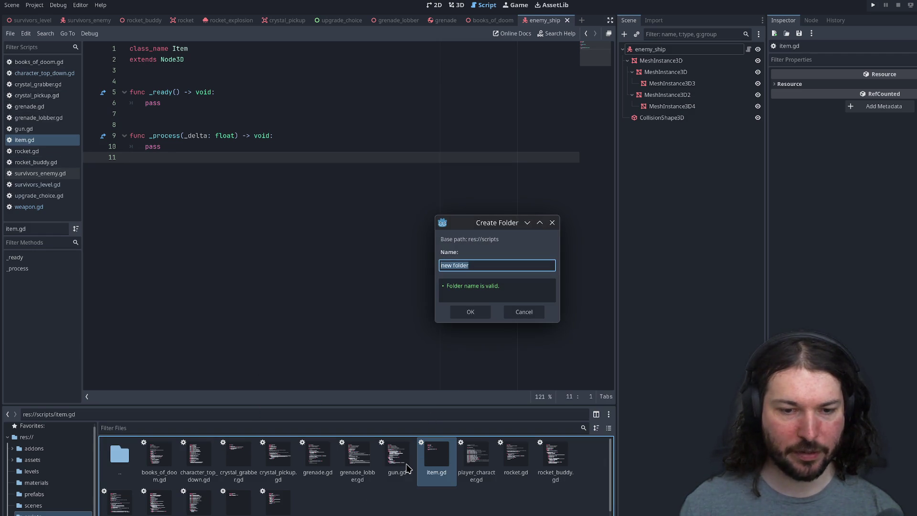
text(items)
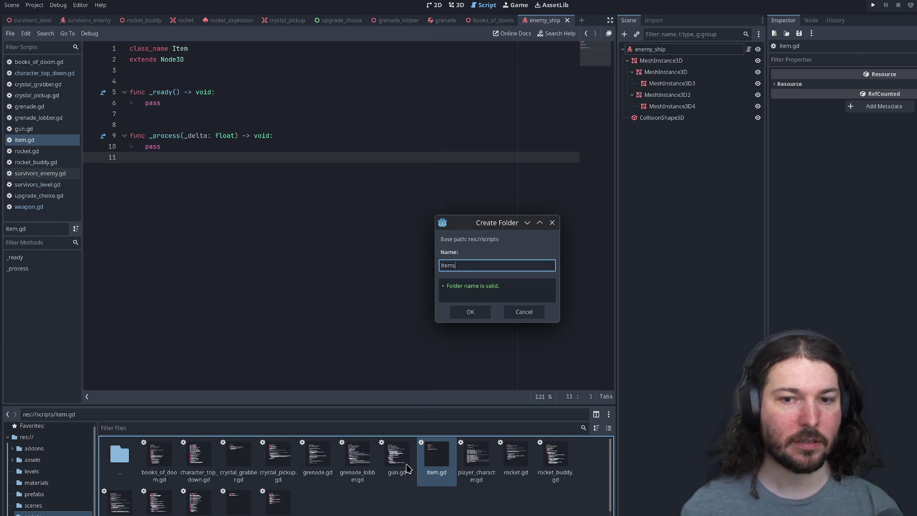
key(Return)
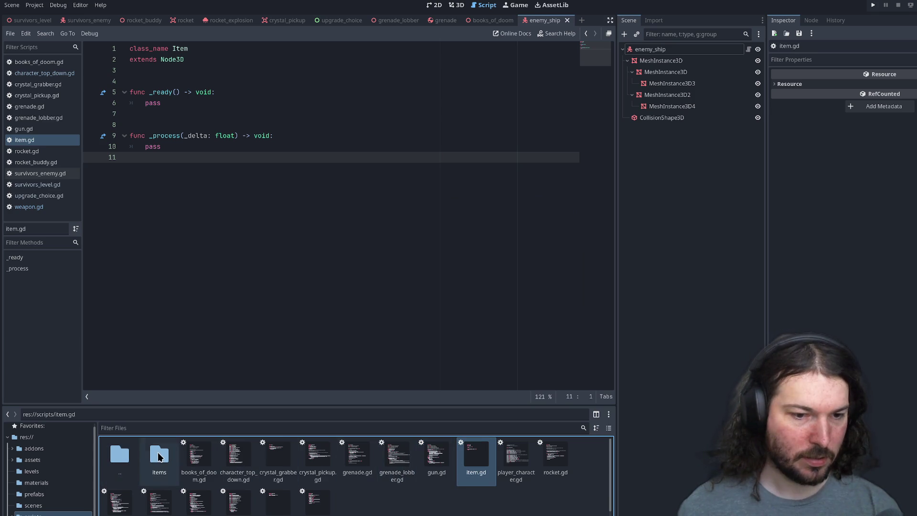
- Move item.gd into the new items folder
click(386, 345)
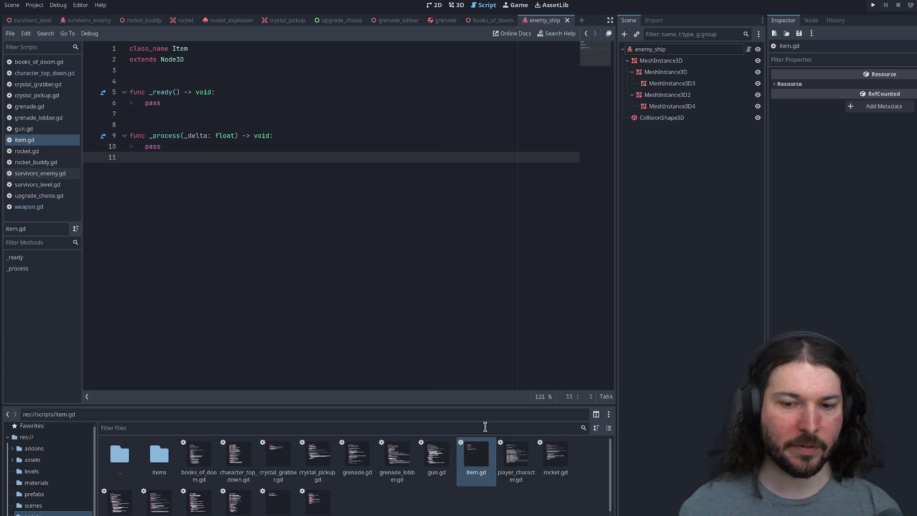
click(480, 458)
mouse_move(479, 458)
mouse_down()
mouse_move(188, 446)
mouse_move(159, 459)
mouse_up()
right_click(253, 475)
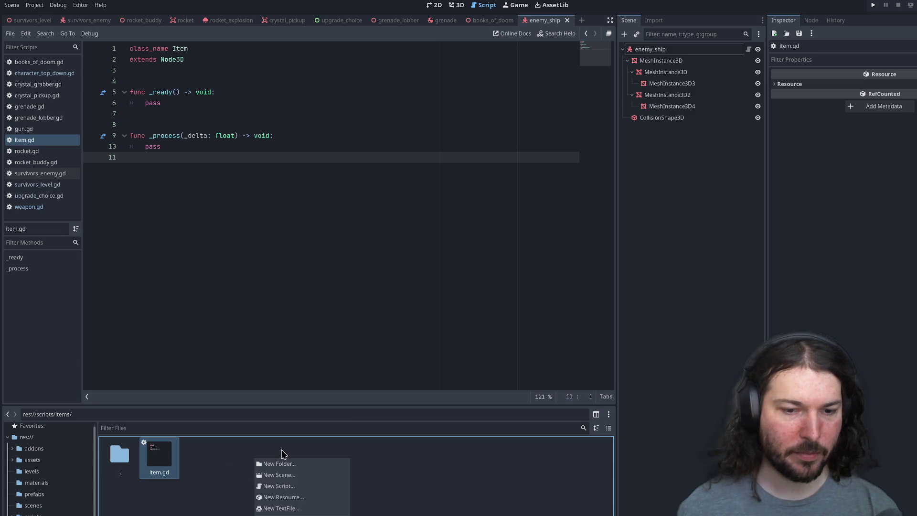
- Create health_more_up.gd in res://scripts/items with Inherits set to Item
click(214, 457)
right_click(213, 457)
click(232, 483)
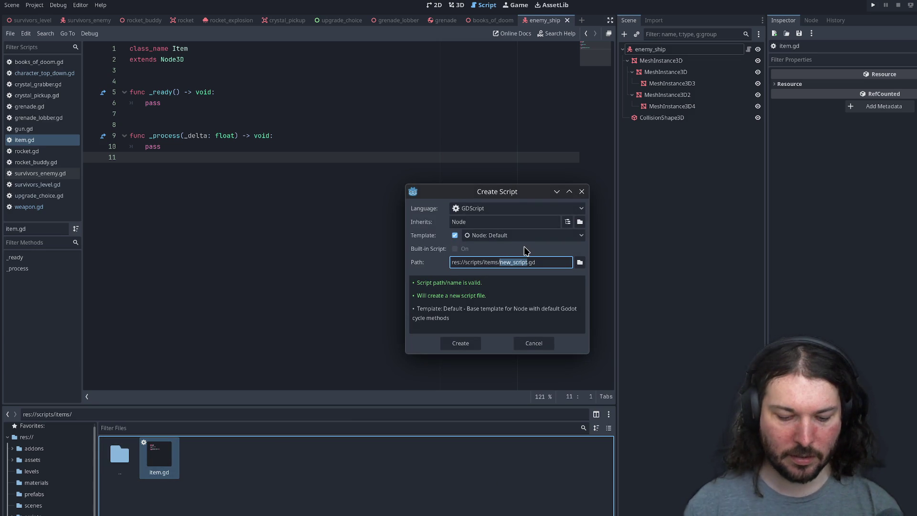
text(health)
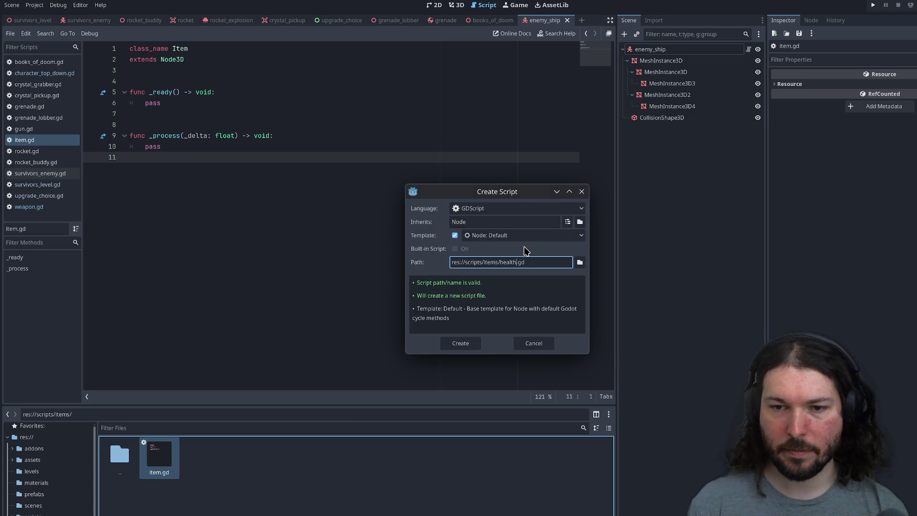
text(_more)
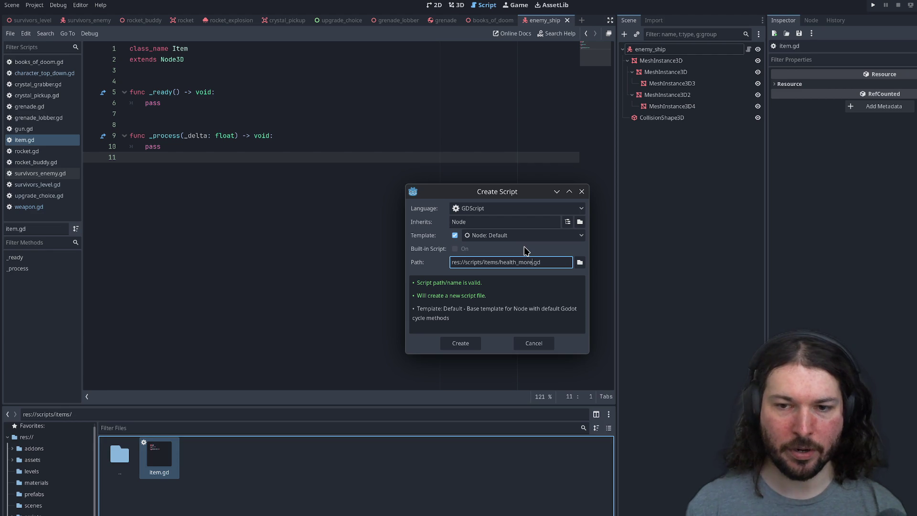
key(BackSpace)
key(BackSpace)
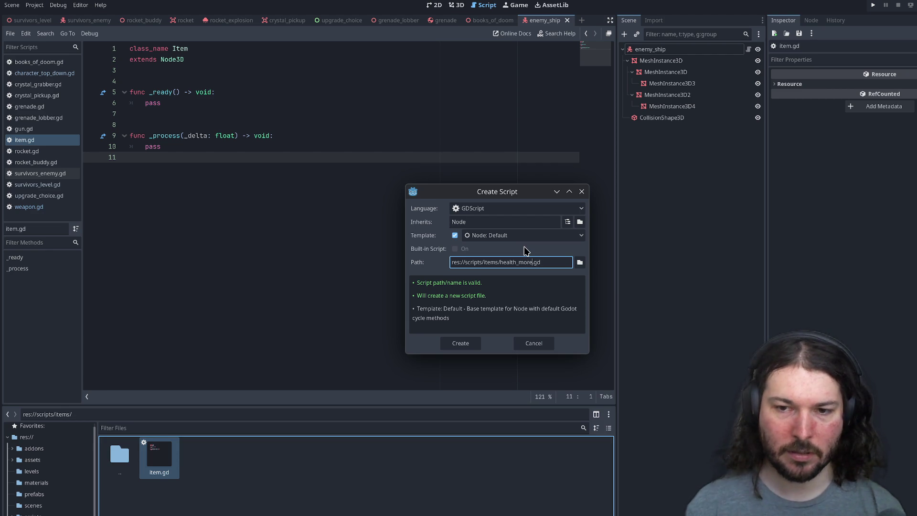
text(u)
text(up)
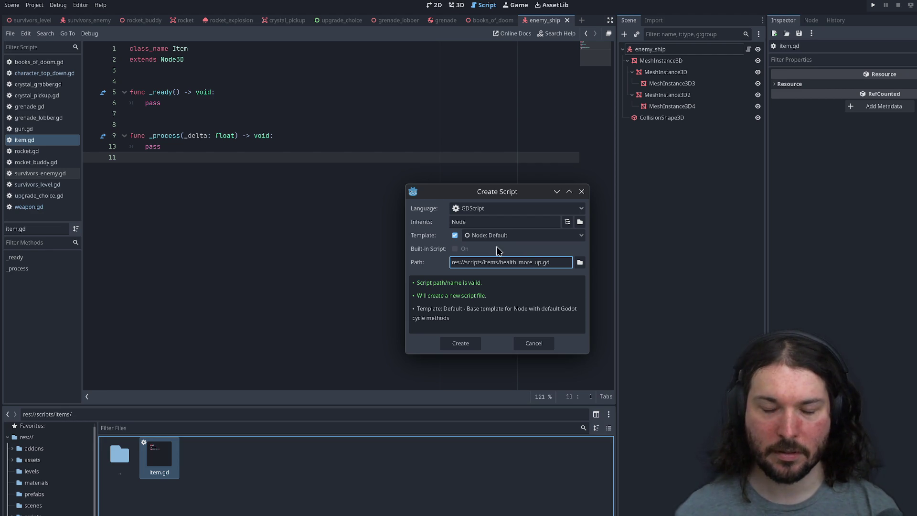
double_click(467, 222)
text(Item)
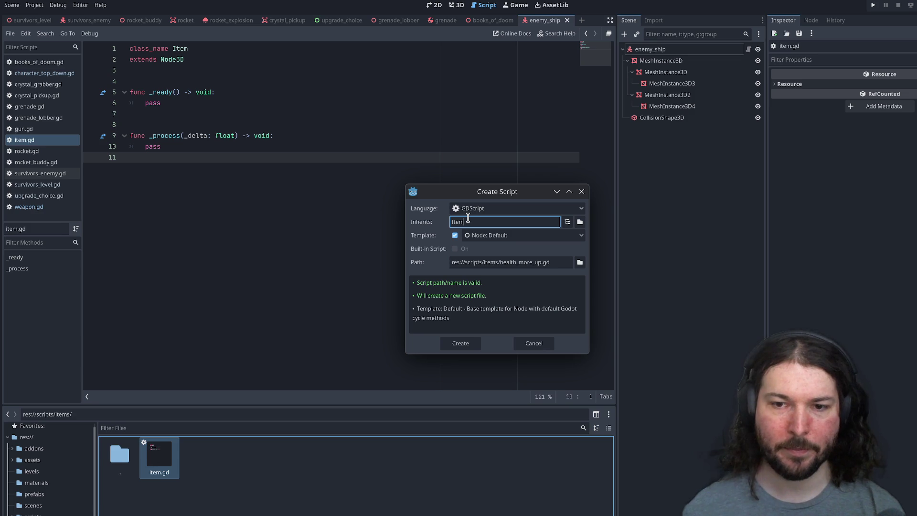
click(454, 345)
- Delete the template comments in health_more_up.gd, tidy the blank lines above _ready, and save
click(228, 274)
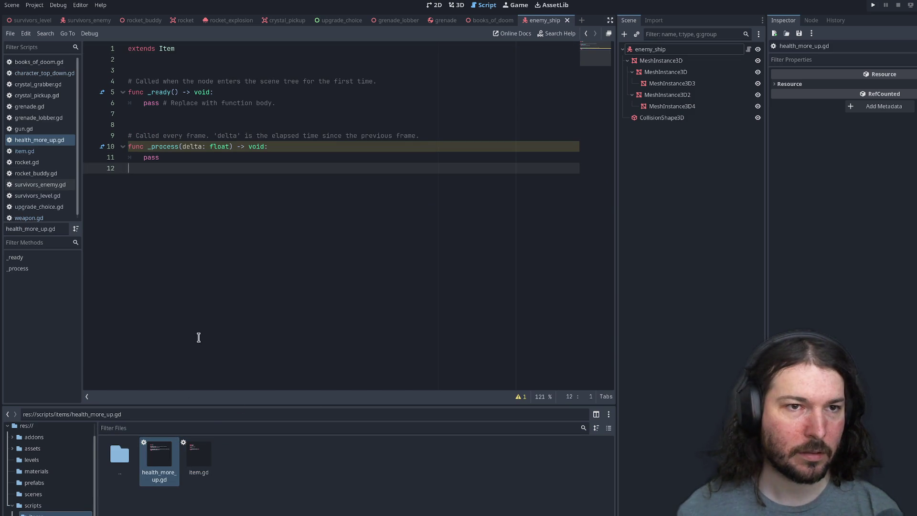
key(ctrl+shift+k)
key(ctrl+shift+k)
key(ctrl+shift+k)
key(ctrl+shift+k)
key(Up)
key(Up)
key(Up)
key(Return)
key(Return)
key(Return)
key(Up)
key(Up)
key(Up)
key(ctrl+shift+k)
key(ctrl+s)
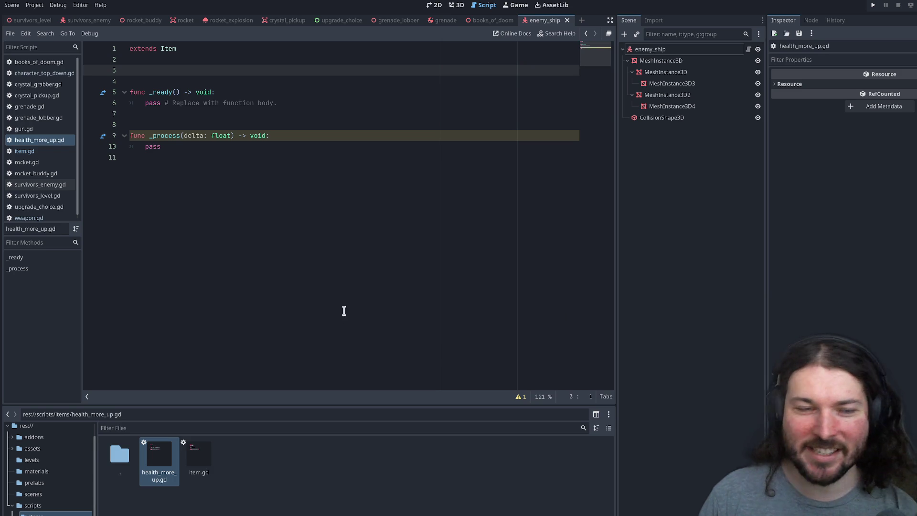
click(297, 286)
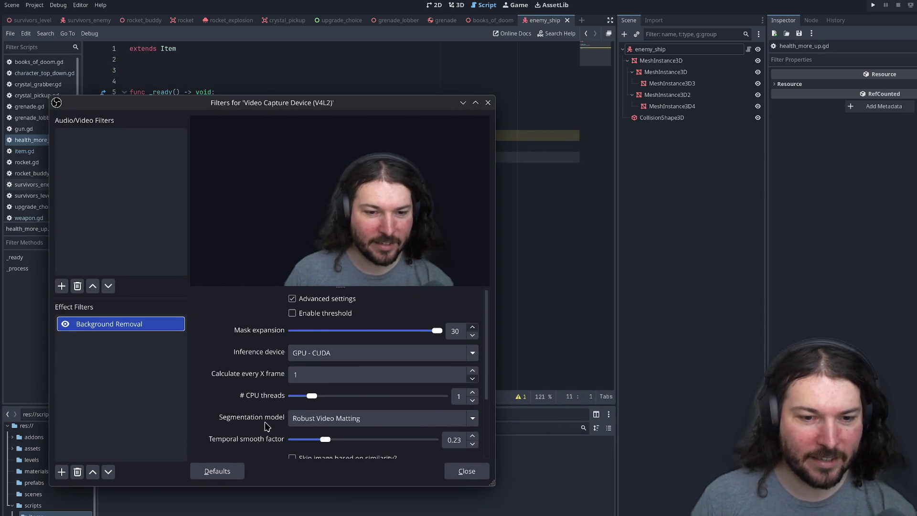
- Drag the Background Removal temporal smooth factor slider to 0.72 and close the filter settings
scroll(268, 425, down, 3)
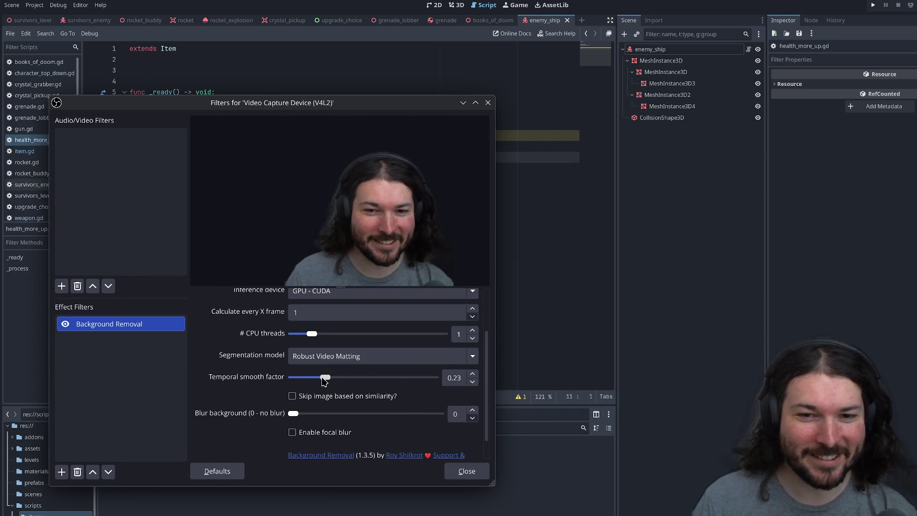
mouse_move(325, 379)
mouse_down()
mouse_move(293, 381)
mouse_move(302, 379)
mouse_up()
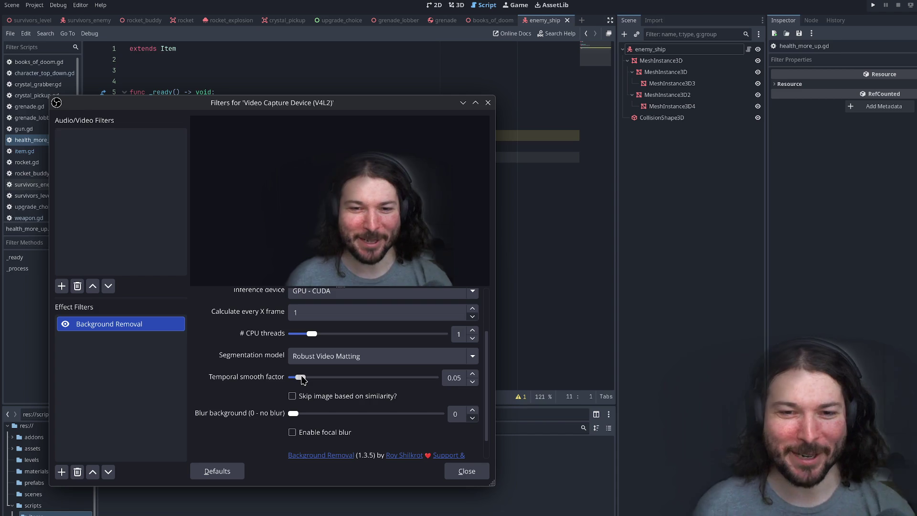
drag(302, 379, 431, 384)
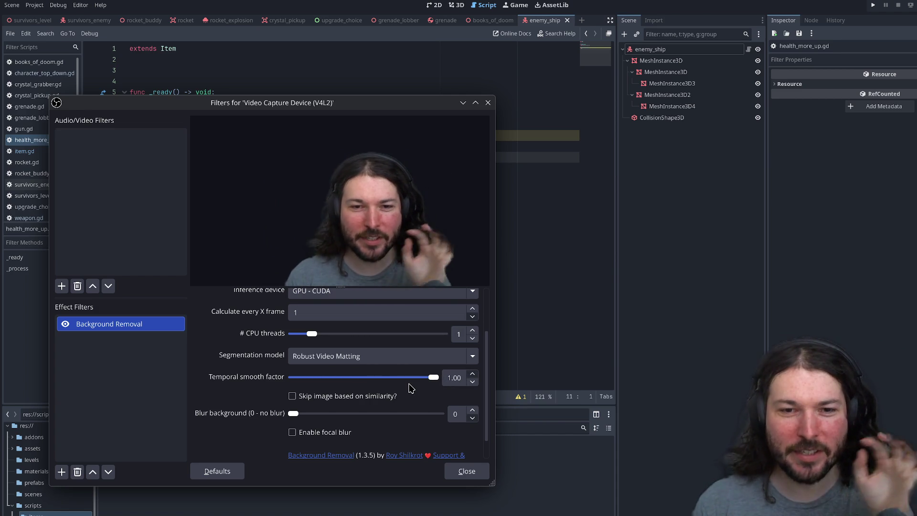
mouse_move(433, 378)
mouse_down()
mouse_move(376, 378)
mouse_move(280, 399)
mouse_up()
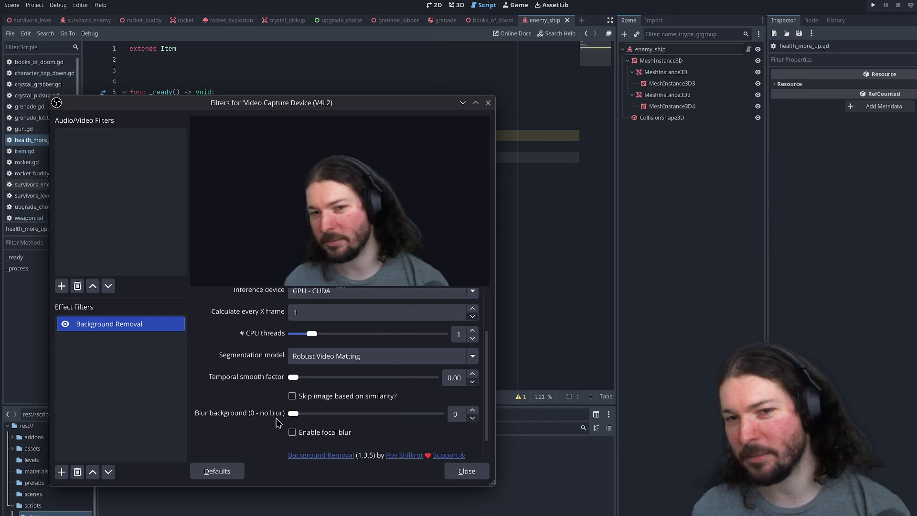
drag(293, 378, 296, 380)
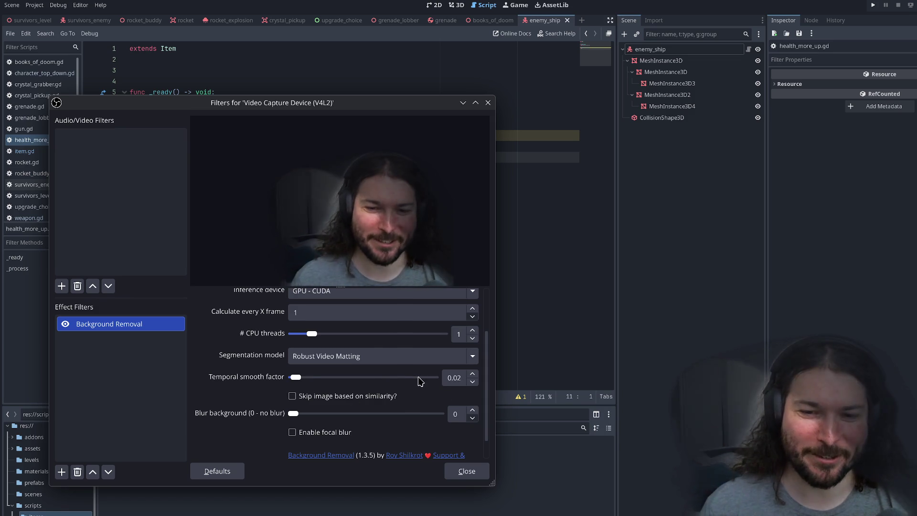
click(404, 381)
drag(320, 382, 395, 380)
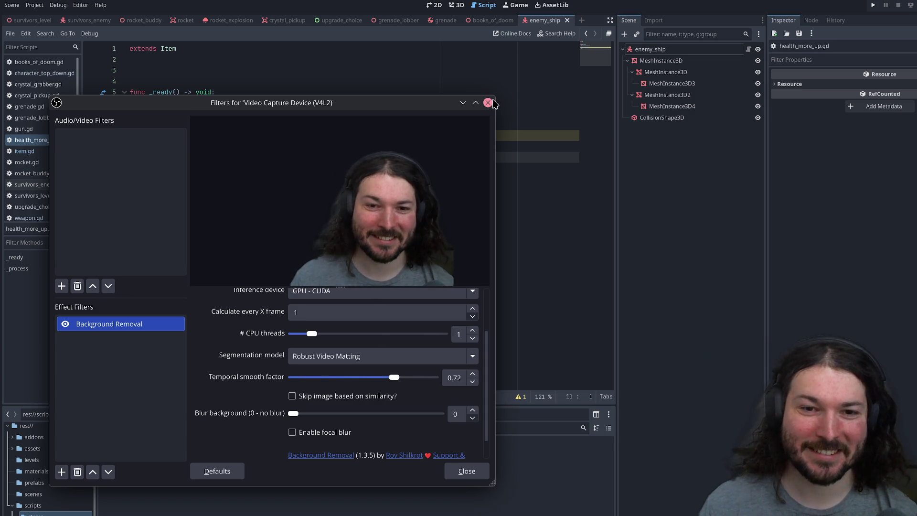
click(487, 102)
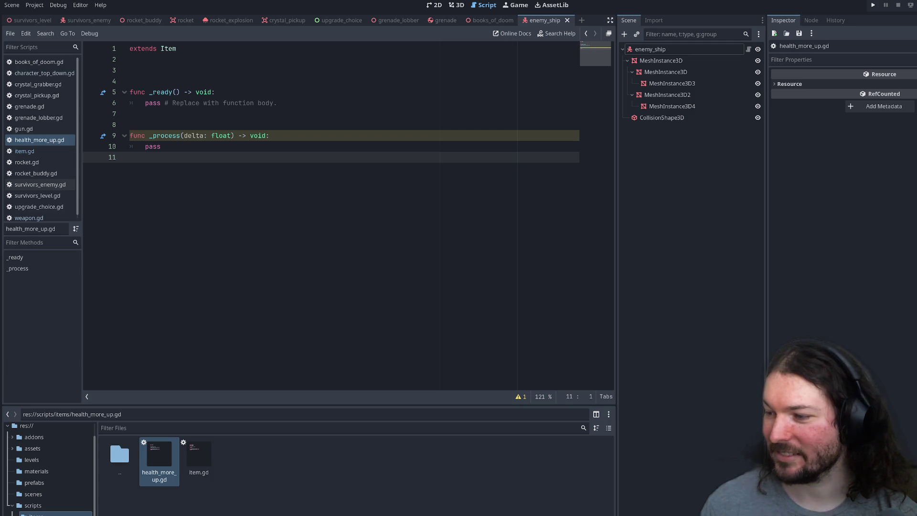
- Review weapon.gd's exported variables, such as display_name, for reuse in item.gd
click(269, 80)
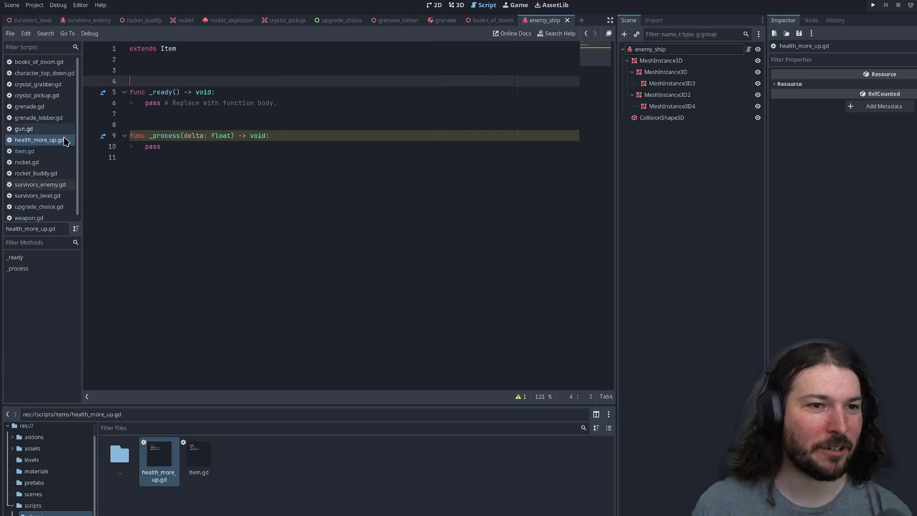
key(Up)
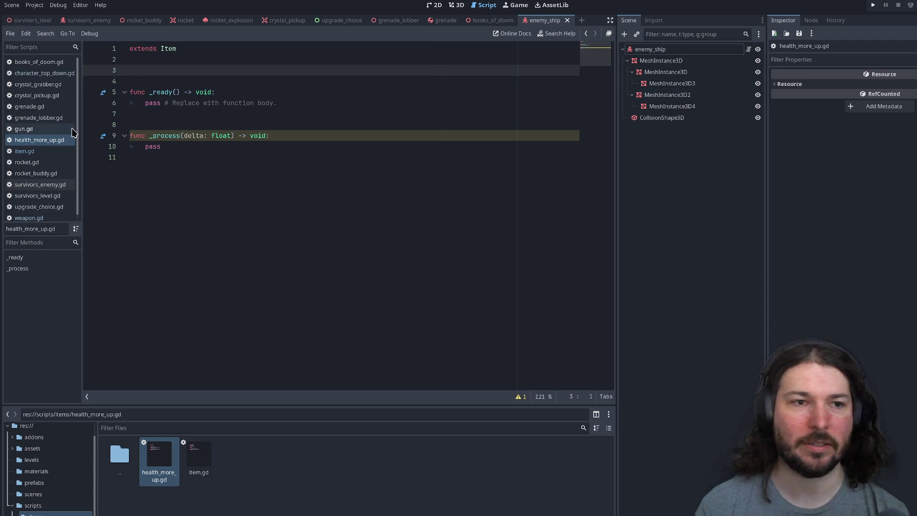
click(50, 218)
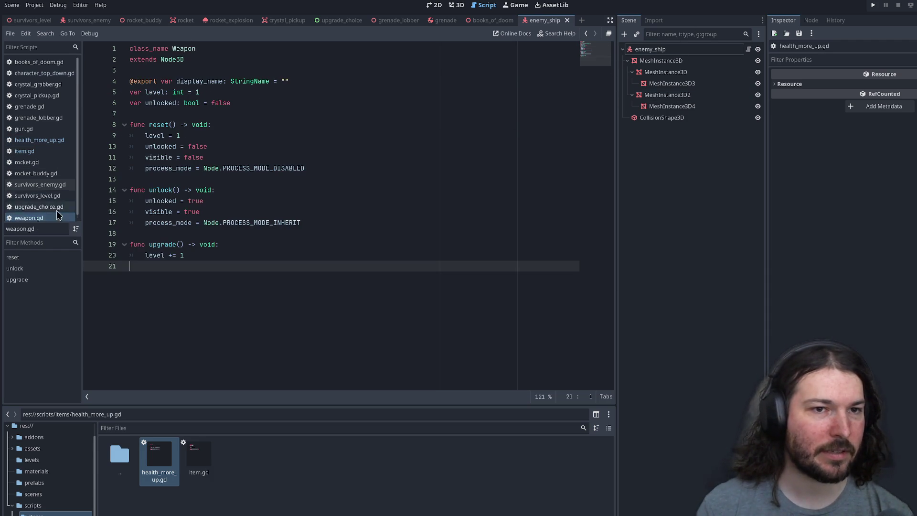
click(221, 114)
click(231, 178)
click(202, 113)
click(202, 70)
click(203, 81)
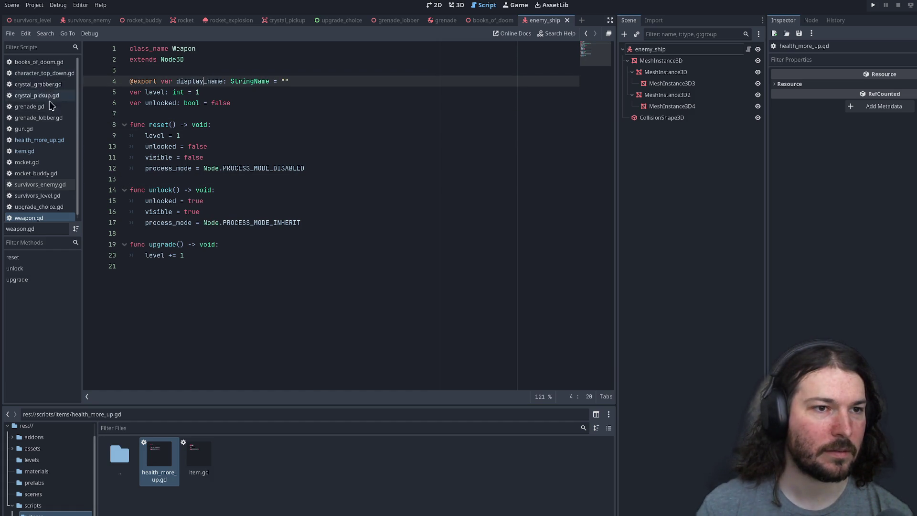
- Paste grenade_lobber.gd's level_instance export line into item.gd line 4 and save
click(48, 117)
scroll(317, 116, up, 1)
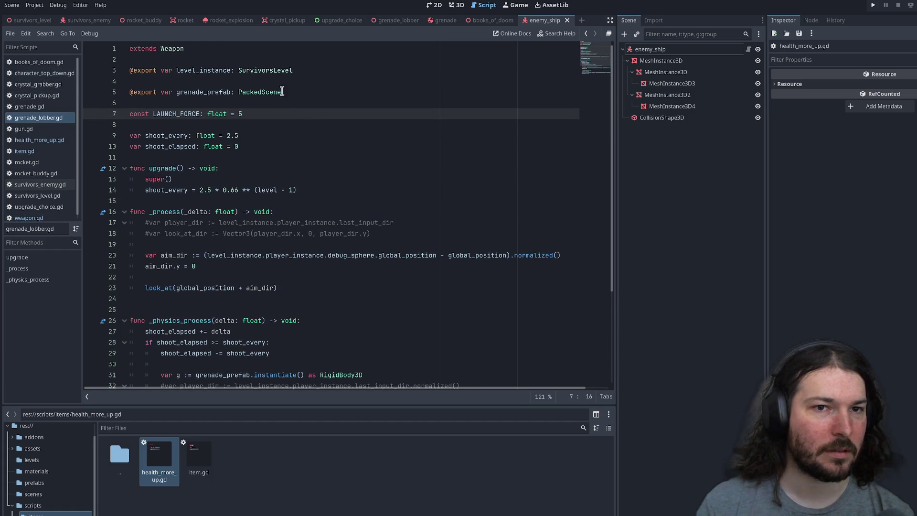
click(292, 70)
key(shift+Home)
key(ctrl+c)
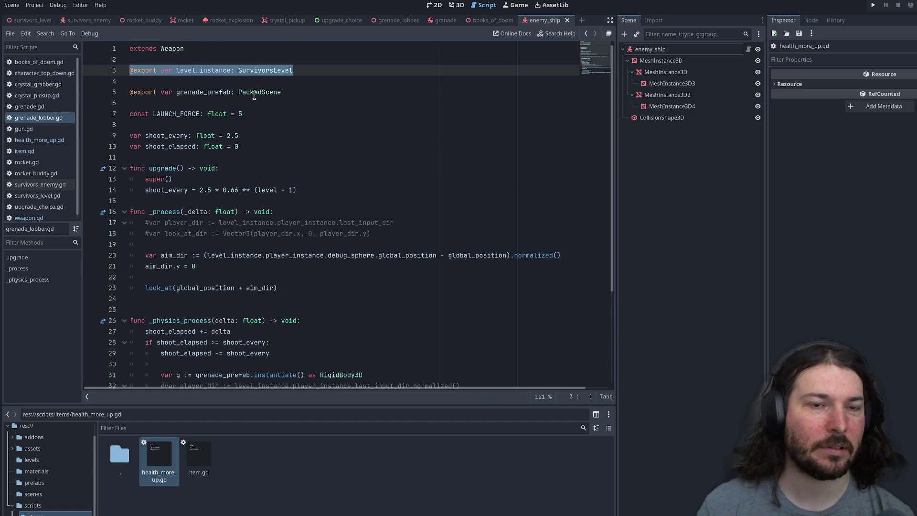
click(315, 71)
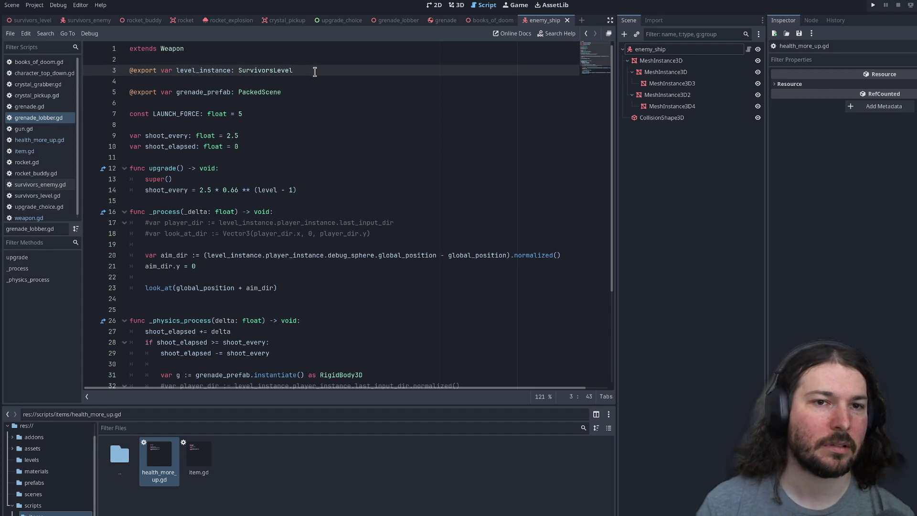
click(34, 150)
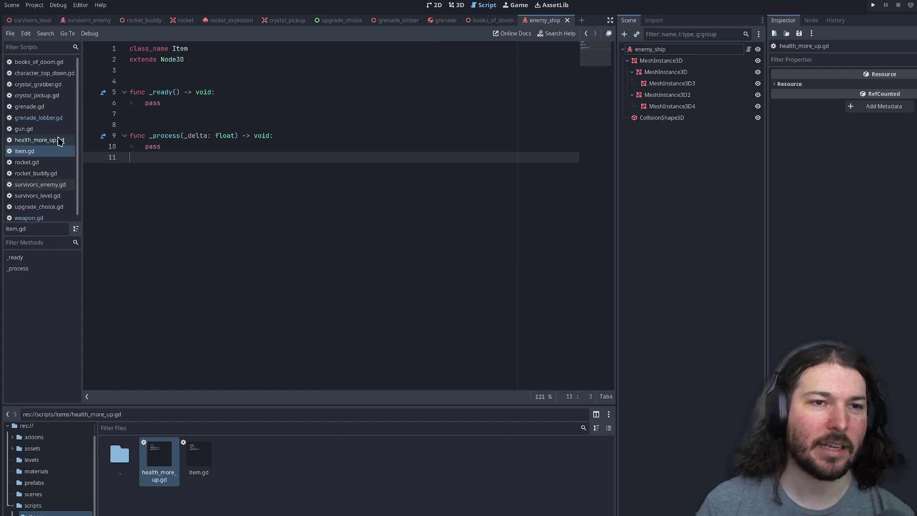
click(177, 80)
key(ctrl+v)
key(ctrl+s)
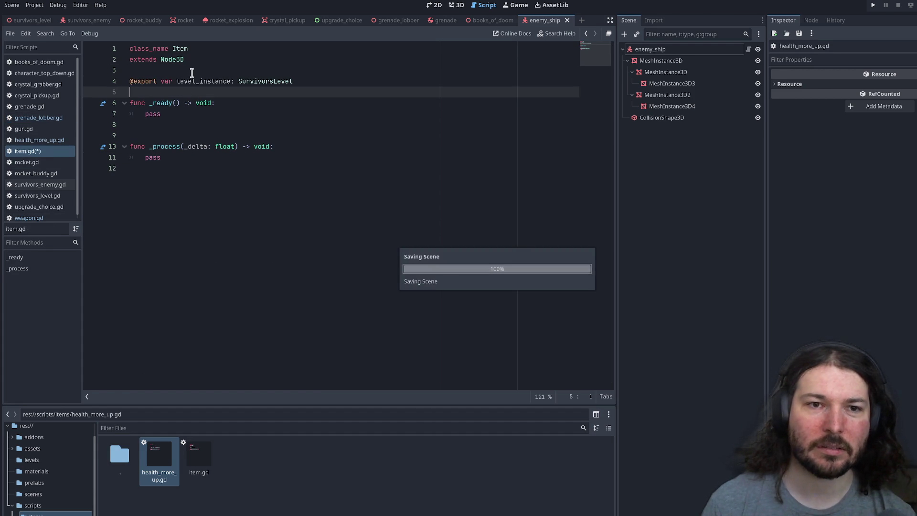
- Tidy the blank lines around item.gd's _ready function
key(Up)
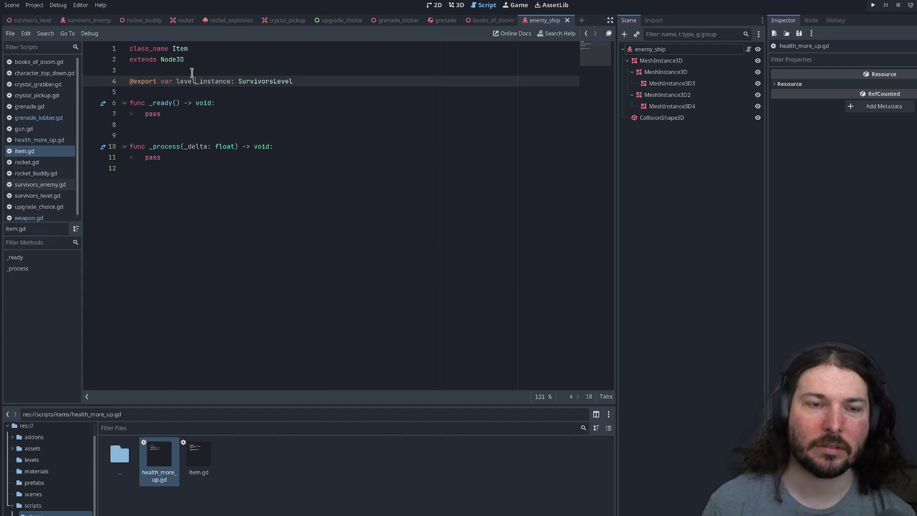
key(Down)
key(Down)
key(Down)
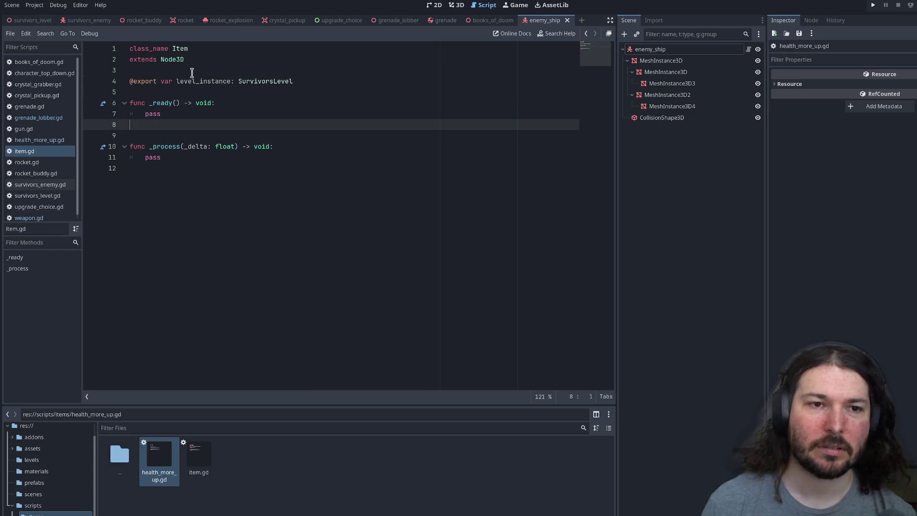
key(Up)
key(Up)
key(Down)
key(Down)
key(BackSpace)
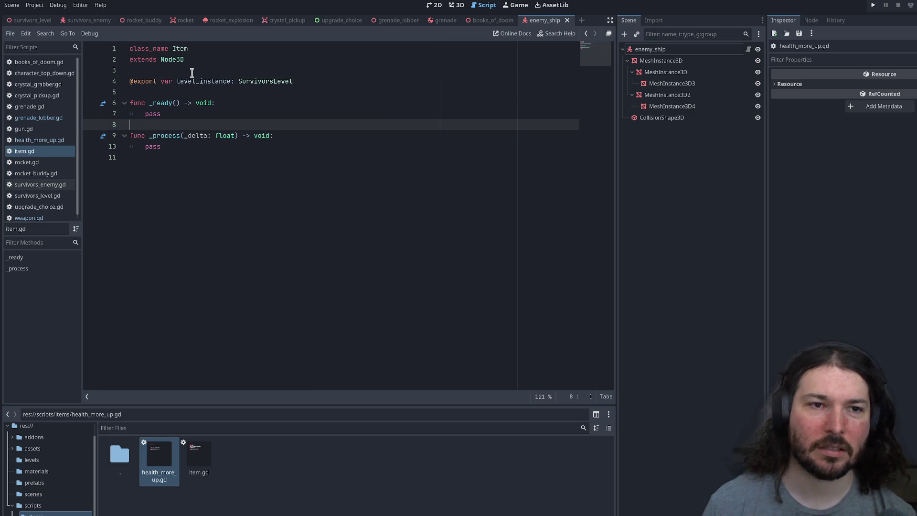
key(Up)
key(Up)
key(Return)
key(Up)
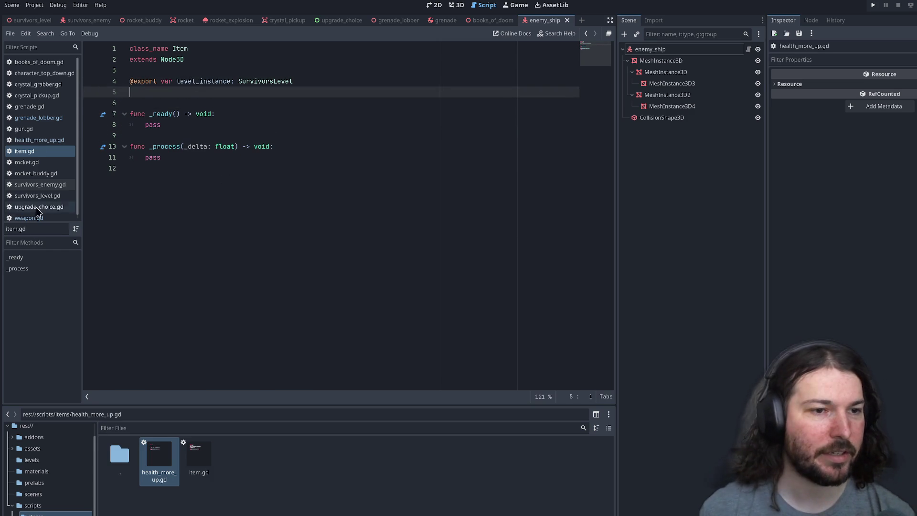
- Copy the display_name, level and unlocked variables from weapon.gd into item.gd and save
click(36, 219)
click(260, 100)
key(shift+Up)
key(shift+Up)
key(shift+Home)
key(ctrl+c)
click(29, 151)
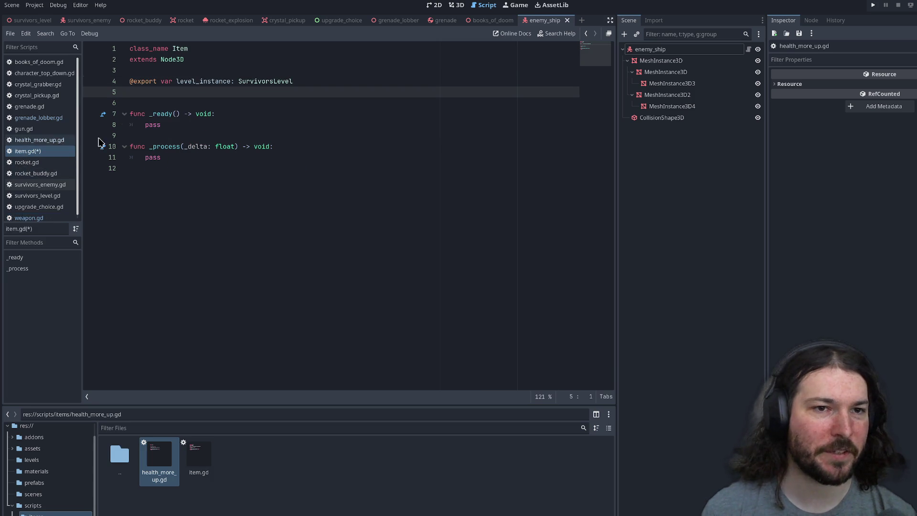
key(ctrl+v)
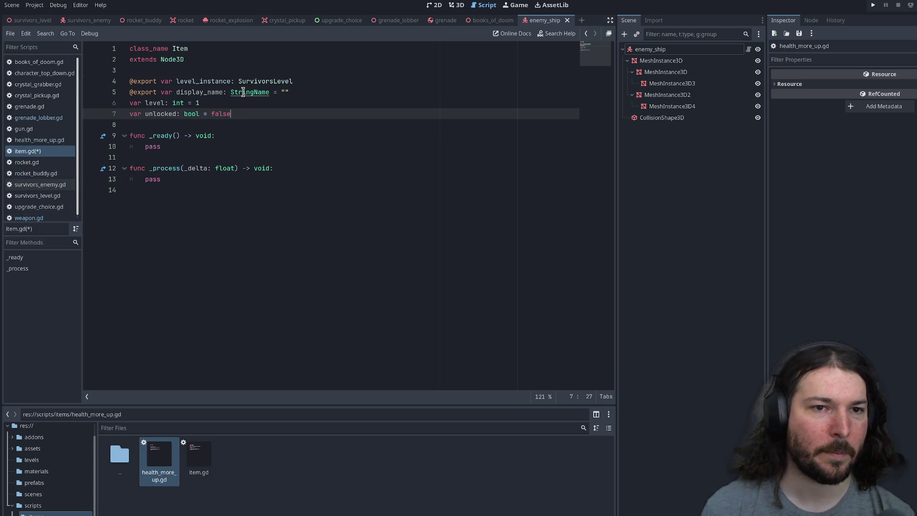
key(ctrl+s)
- Comment out item.gd's unused _ready and _process stubs
key(Down)
key(Down)
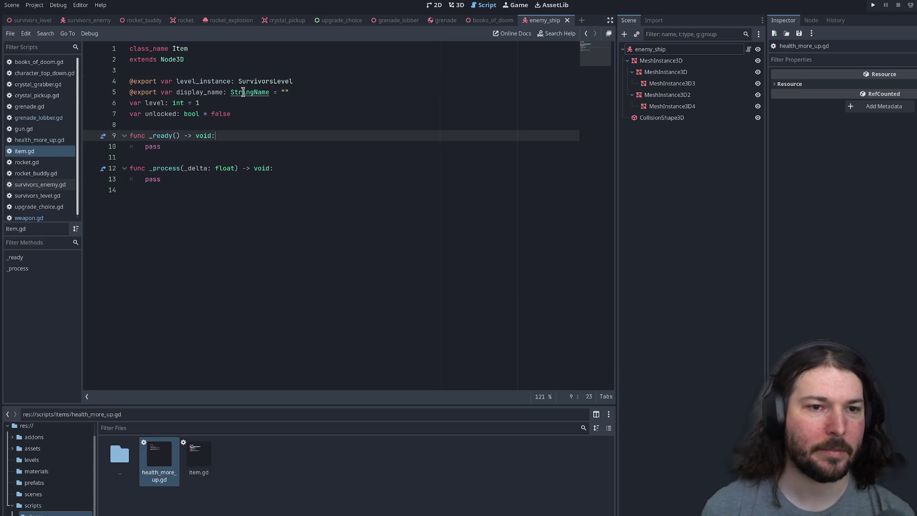
key(shift+Down)
key(shift+Down)
key(shift+Down)
key(ctrl+k)
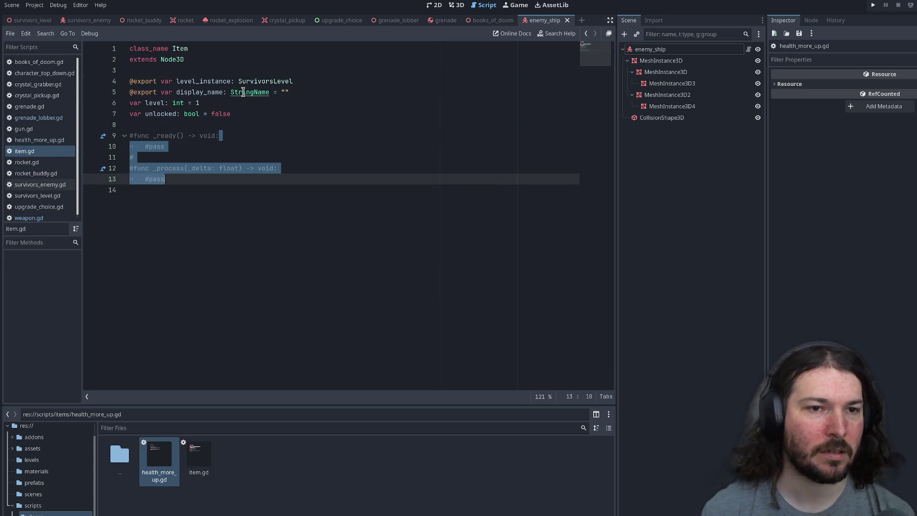
scroll(41, 188, down, 1)
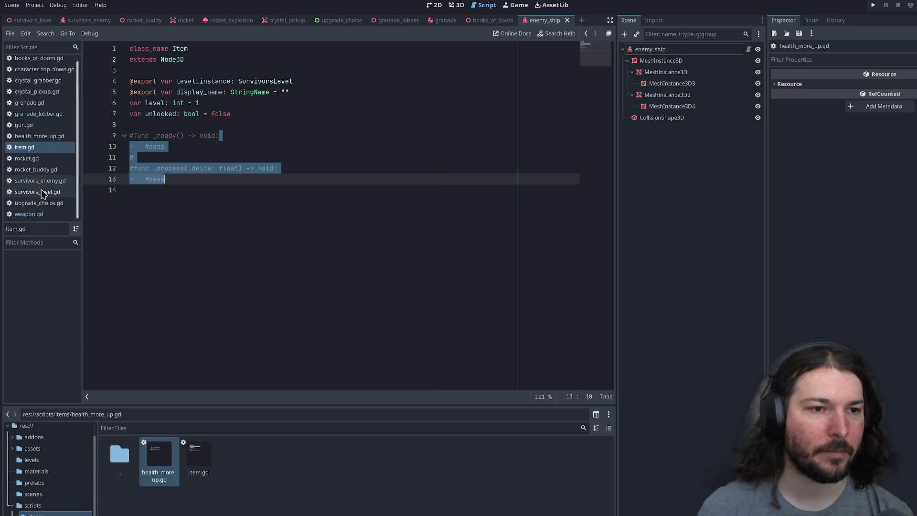
- Copy weapon.gd's reset, unlock and upgrade functions into item.gd and save
click(29, 214)
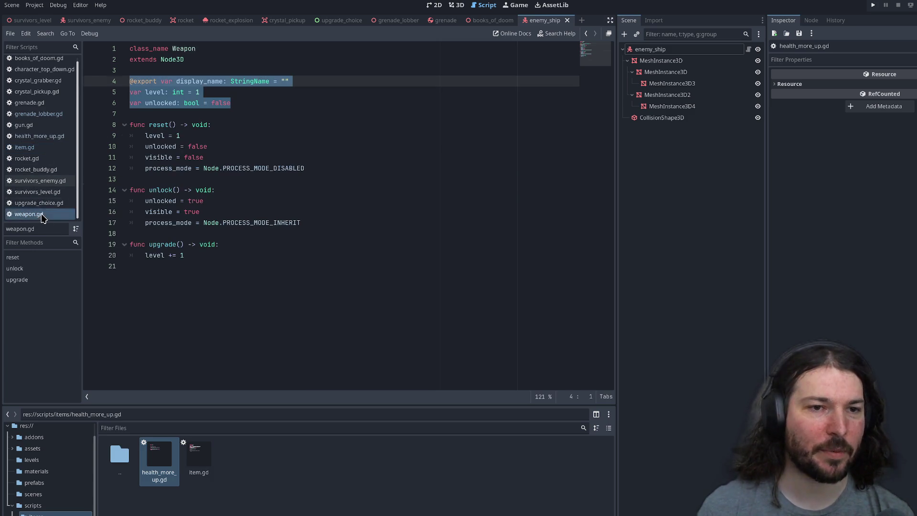
mouse_move(130, 113)
mouse_down()
mouse_move(266, 344)
mouse_move(229, 132)
mouse_move(213, 317)
mouse_move(158, 109)
mouse_move(241, 240)
mouse_move(199, 272)
mouse_move(114, 122)
mouse_up()
key(ctrl+c)
click(191, 313)
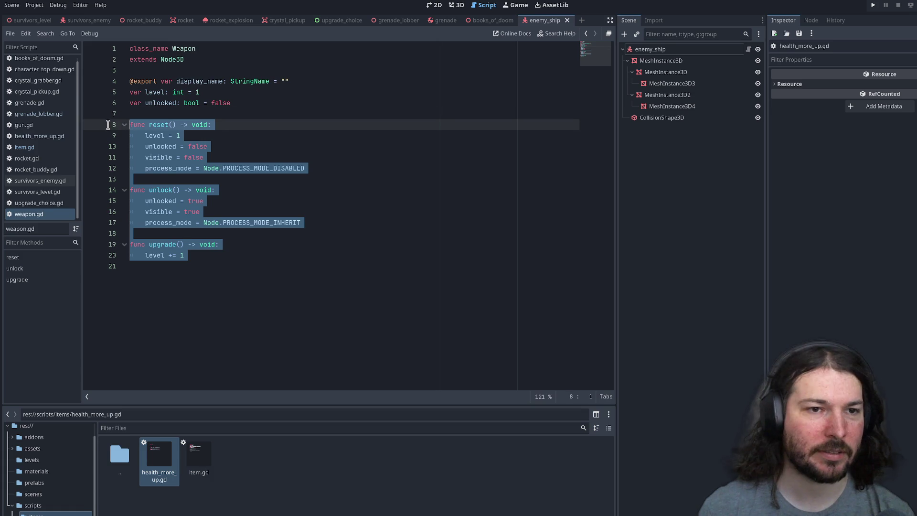
click(38, 147)
key(shift+Up)
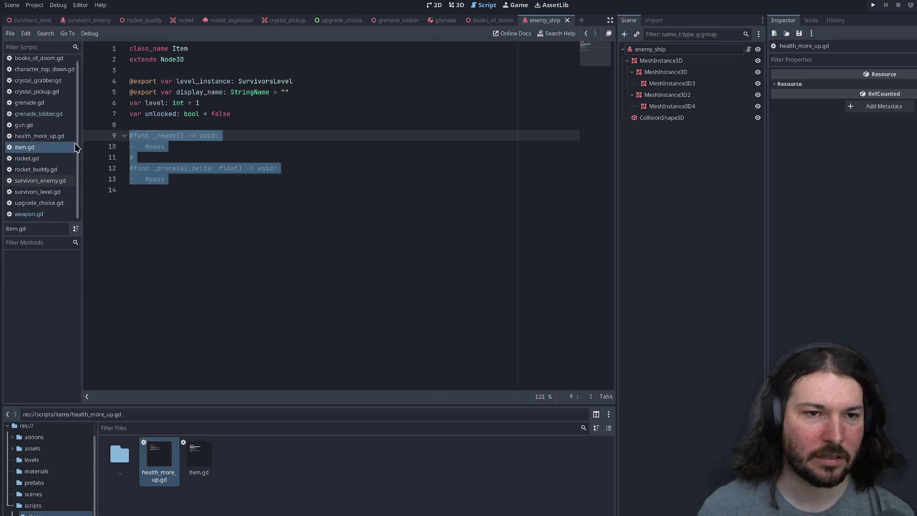
key(ctrl+v)
key(ctrl+s)
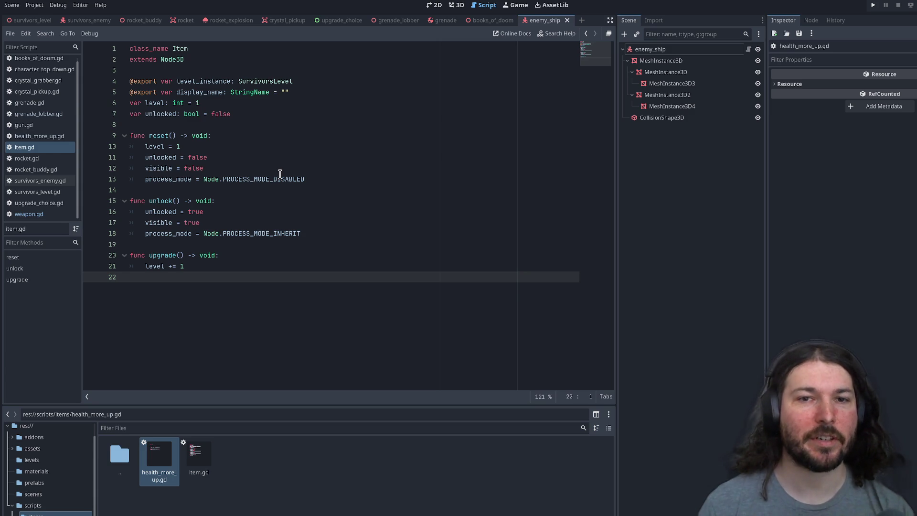
mouse_move(280, 173)
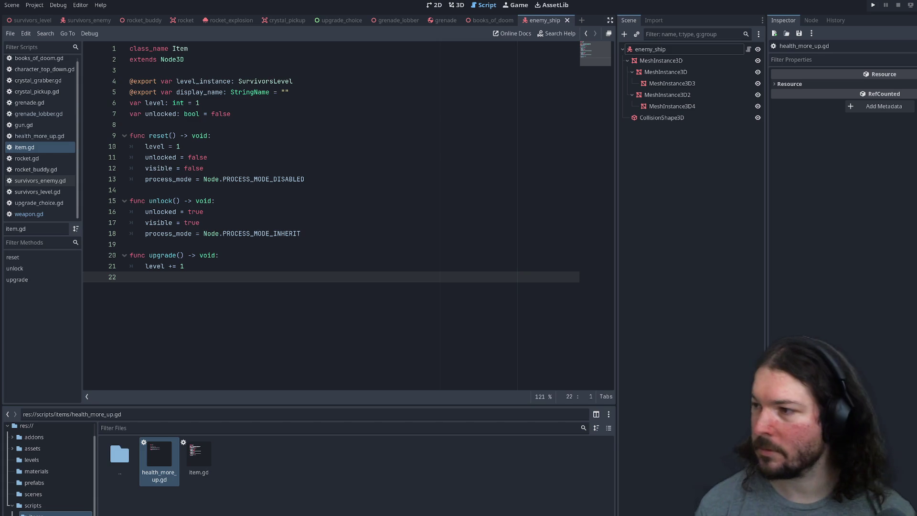
- Browse the OBS shader search results in Firefox, widened to the screen edge
key(alt+Tab)
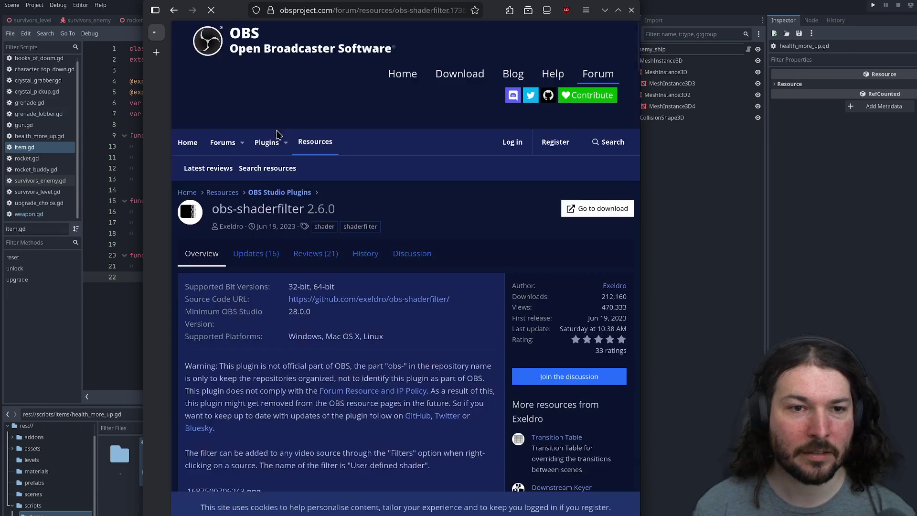
scroll(262, 321, down, 2)
scroll(262, 321, down, 4)
scroll(279, 242, down, 2)
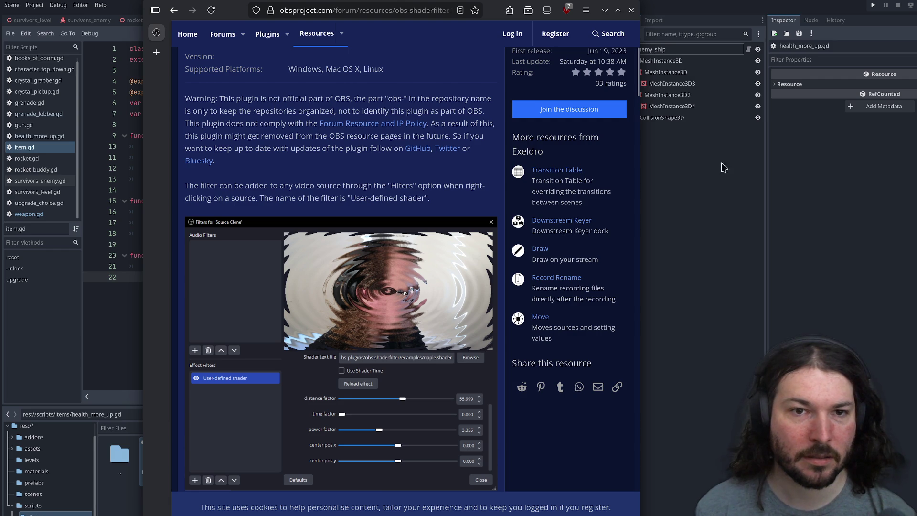
drag(640, 168, 916, 168)
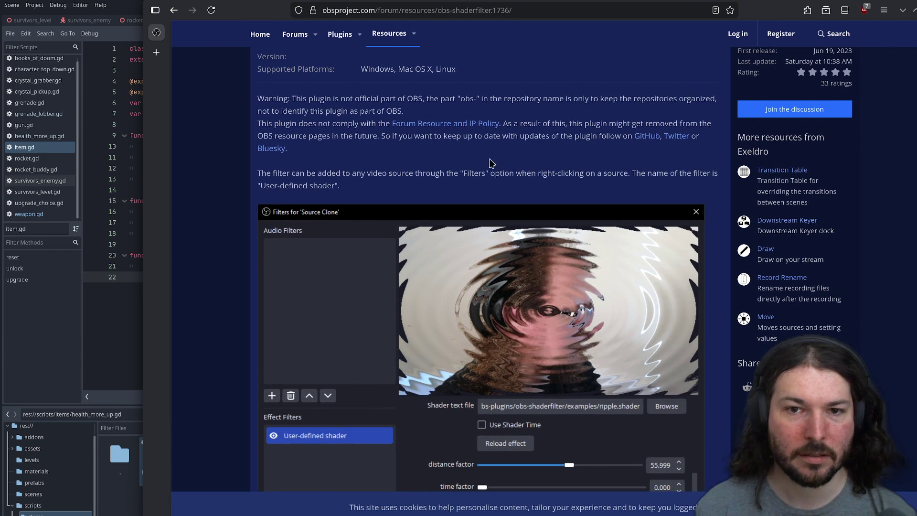
scroll(434, 197, up, 3)
scroll(435, 197, down, 5)
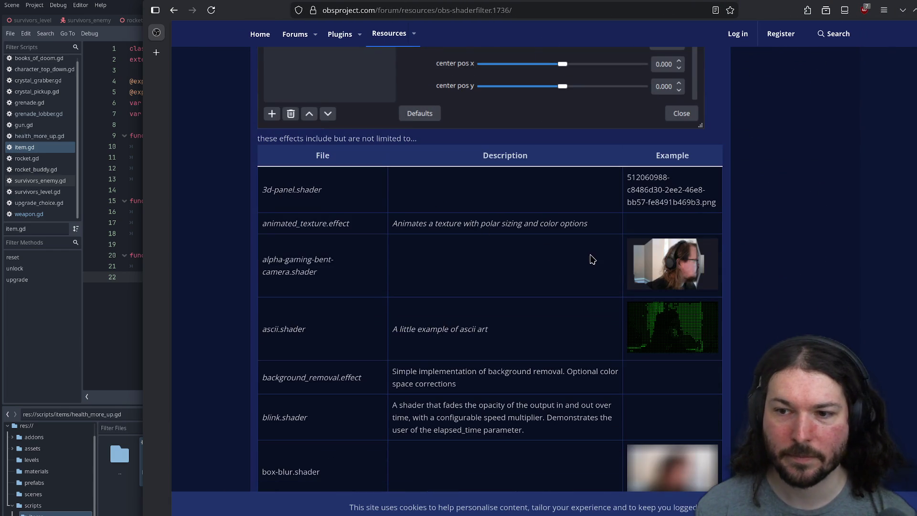
scroll(549, 306, up, 10)
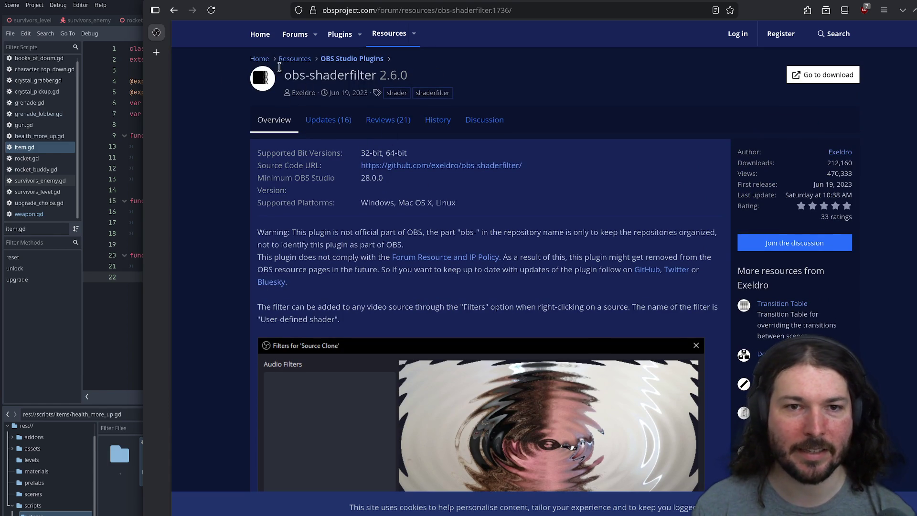
click(179, 9)
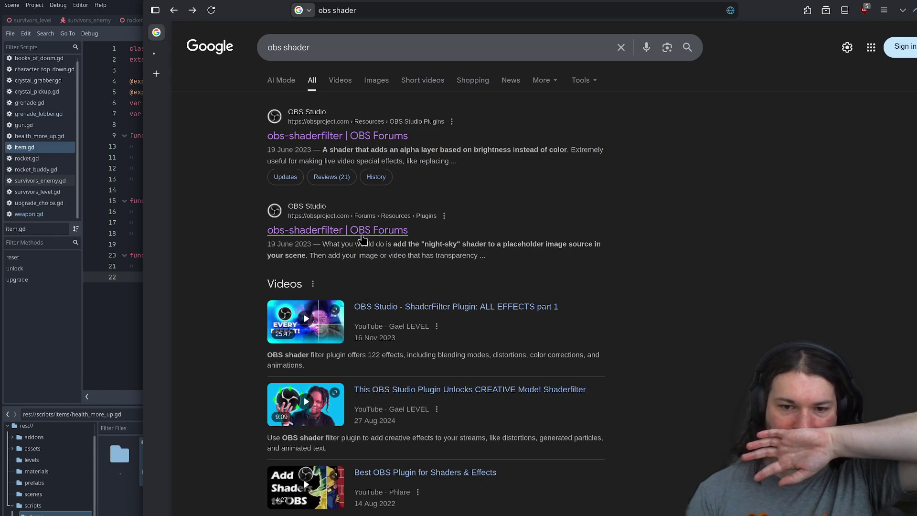
scroll(205, 301, down, 6)
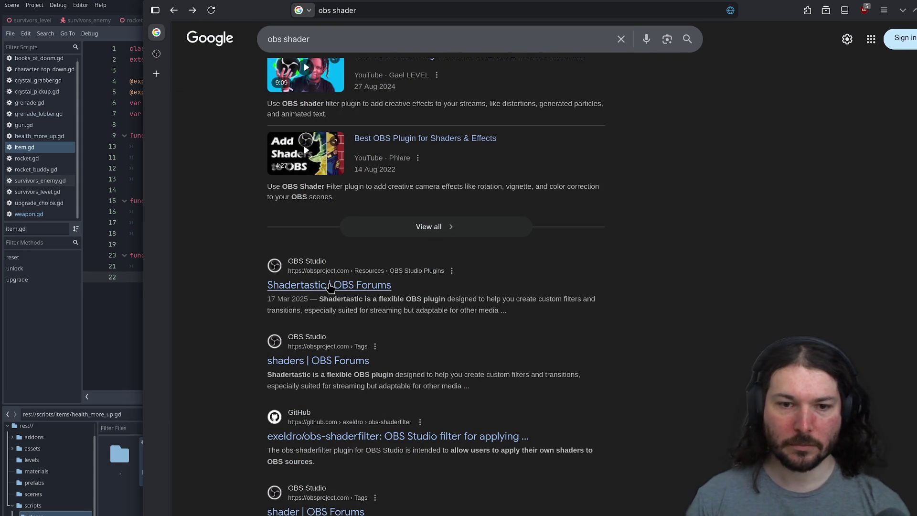
- Compare the obs-shaderfilter thread and Shadertastic page, settling on the obs-shaderfilter resource page
key(ctrl+Tab)
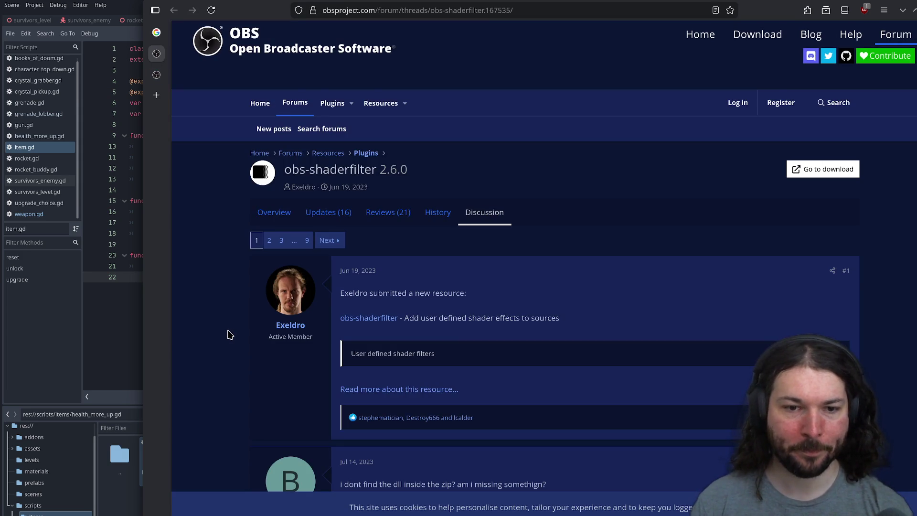
scroll(230, 334, down, 8)
key(ctrl+Tab)
scroll(229, 334, down, 5)
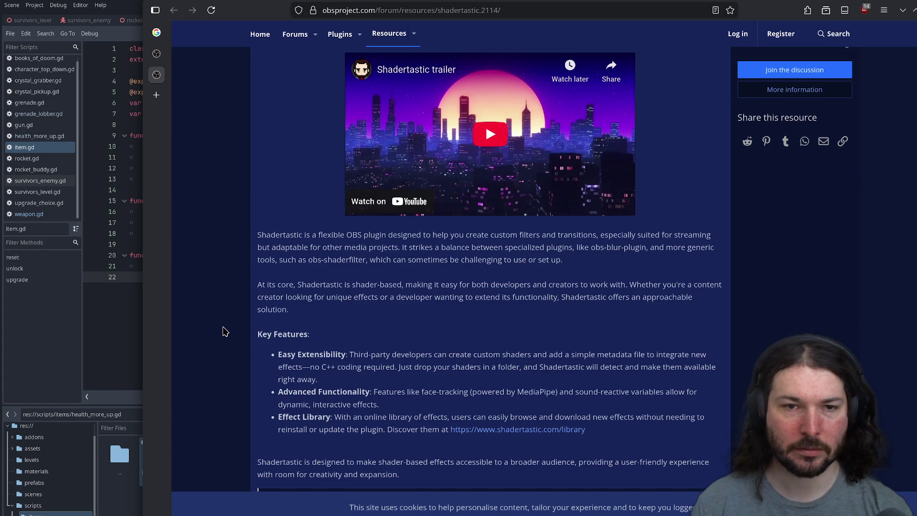
scroll(225, 331, up, 4)
key(ctrl+shift+Tab)
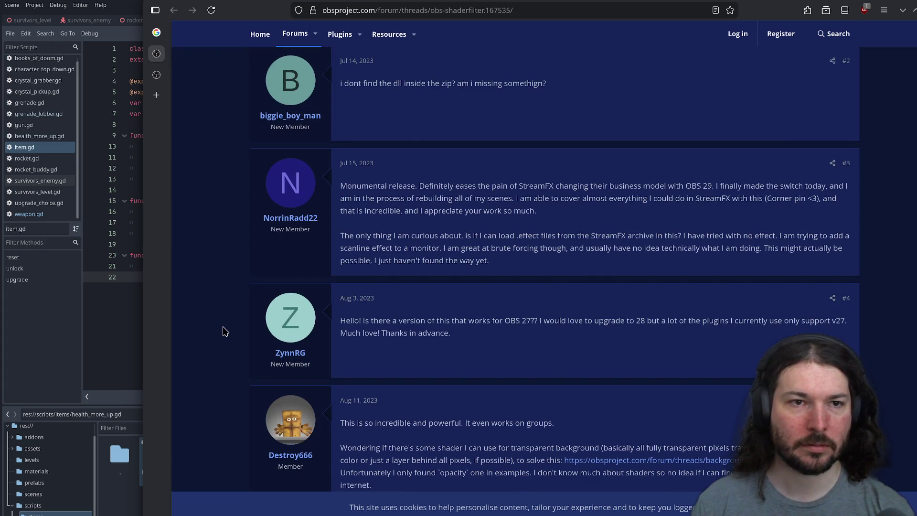
key(ctrl+shift+Tab)
scroll(281, 127, up, 7)
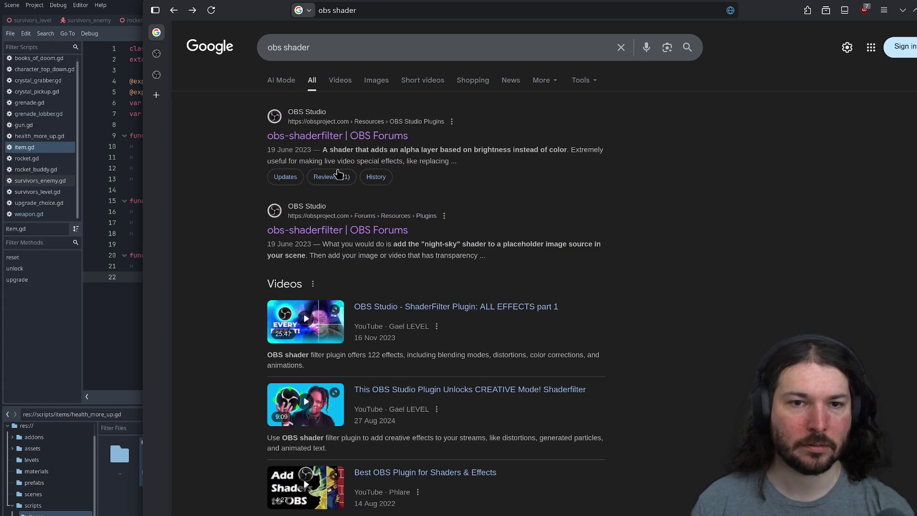
middle_click(308, 138)
click(156, 72)
click(156, 53)
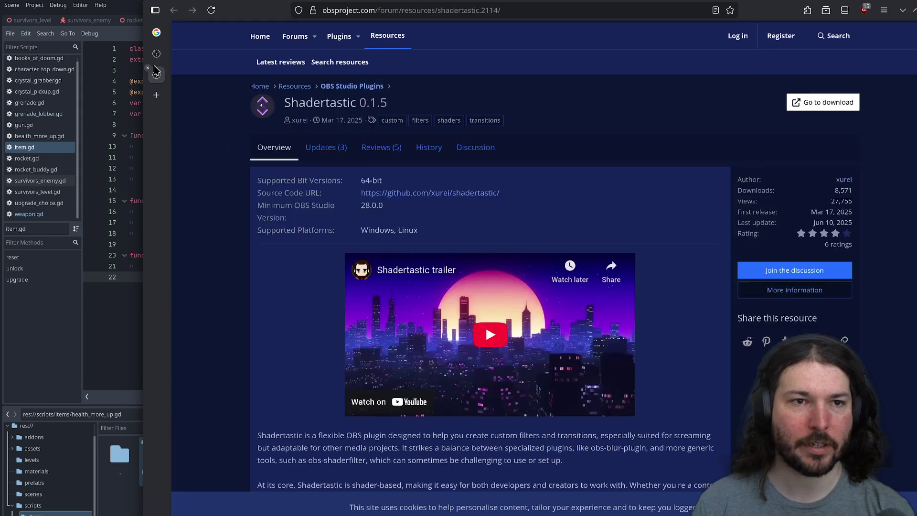
click(156, 96)
- Glance at Godot, the array duplicate results and the passive items wiki before returning to obs-shaderfilter
key(alt+Tab)
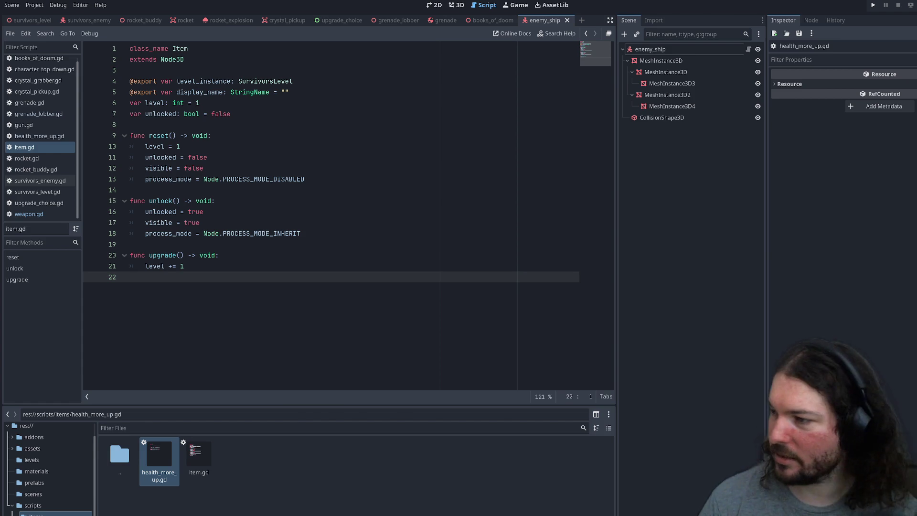
key(alt+Tab)
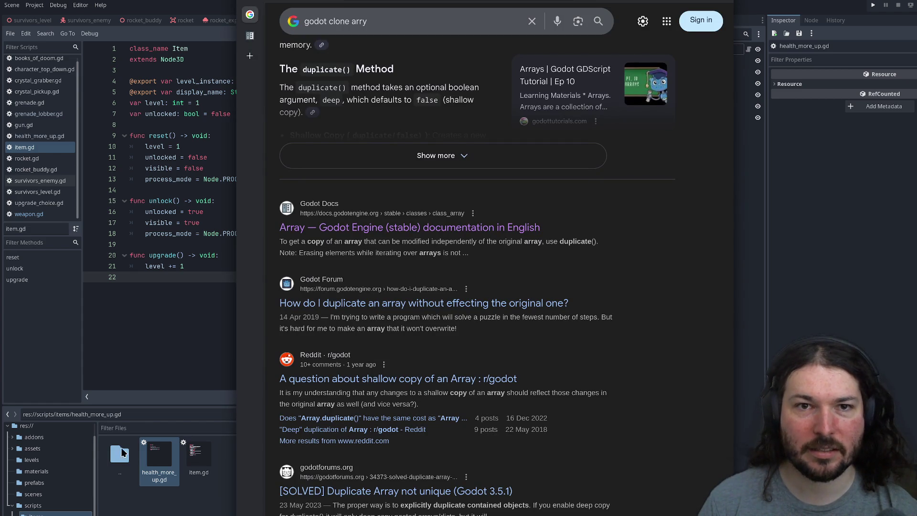
key(alt+Tab)
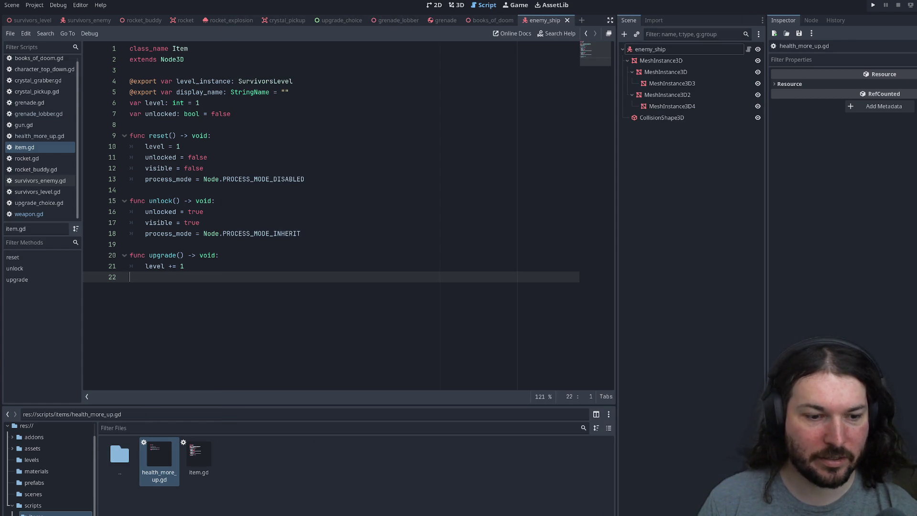
key(alt+Tab)
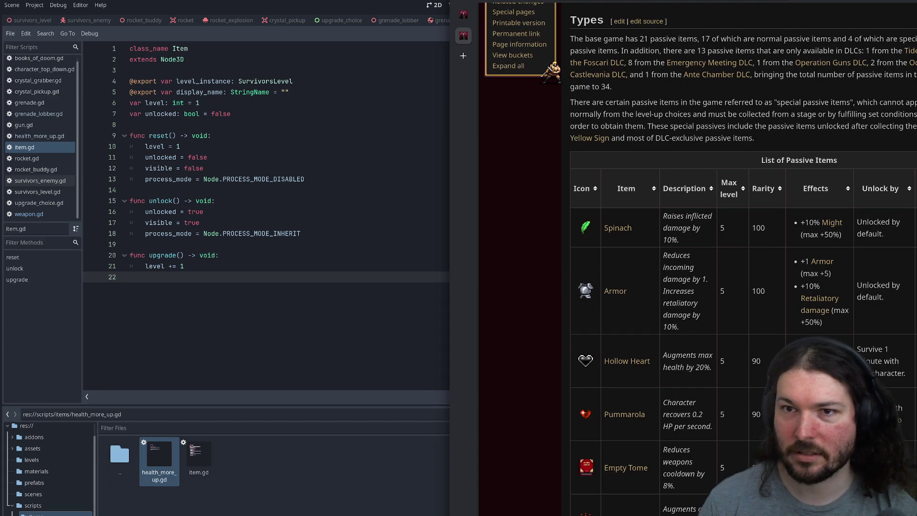
key(alt+Tab)
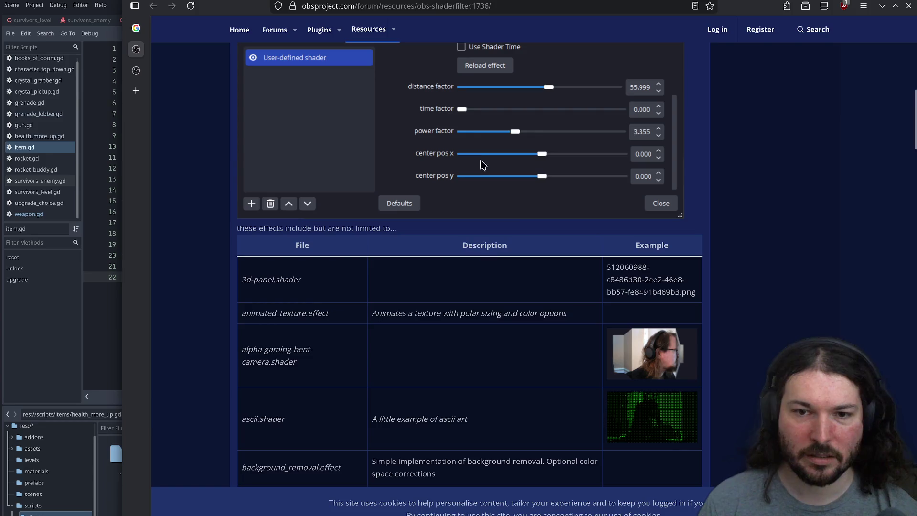
- View the enlarged rainbow.shader example image, then close the lightbox
scroll(399, 298, up, 3)
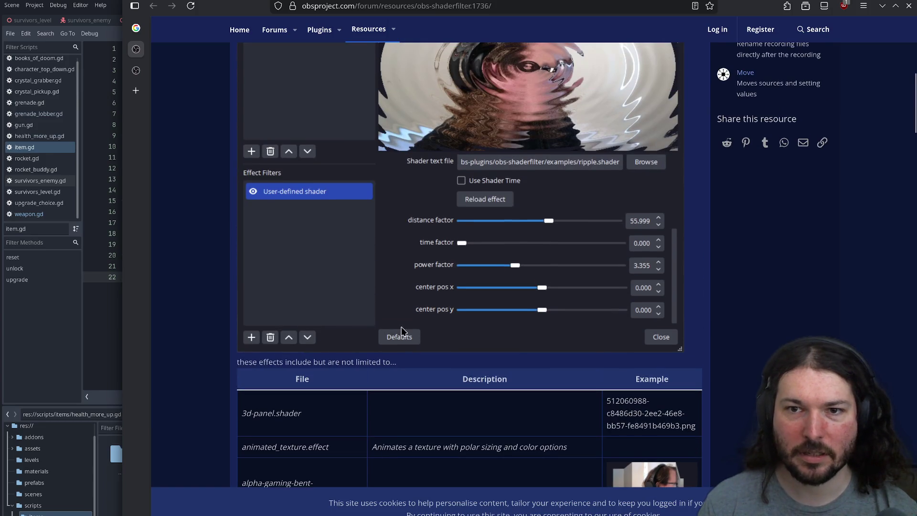
scroll(630, 165, down, 20)
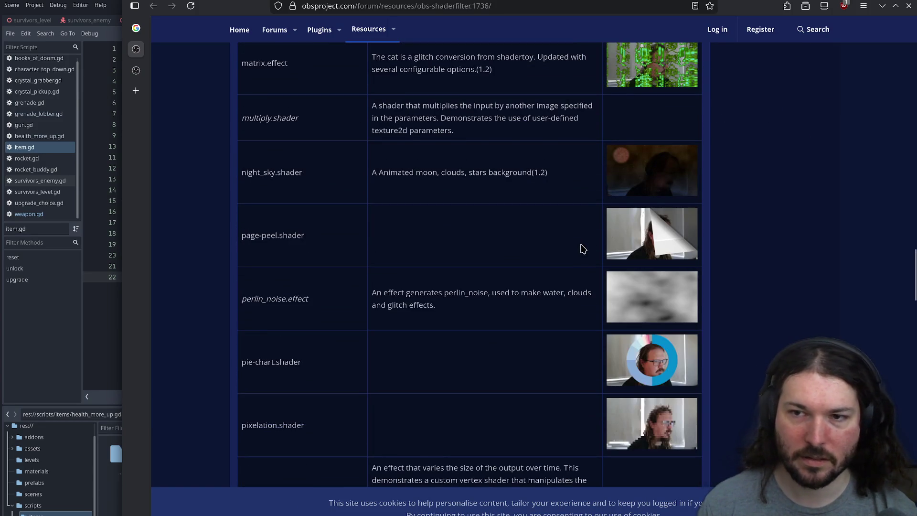
scroll(577, 253, down, 7)
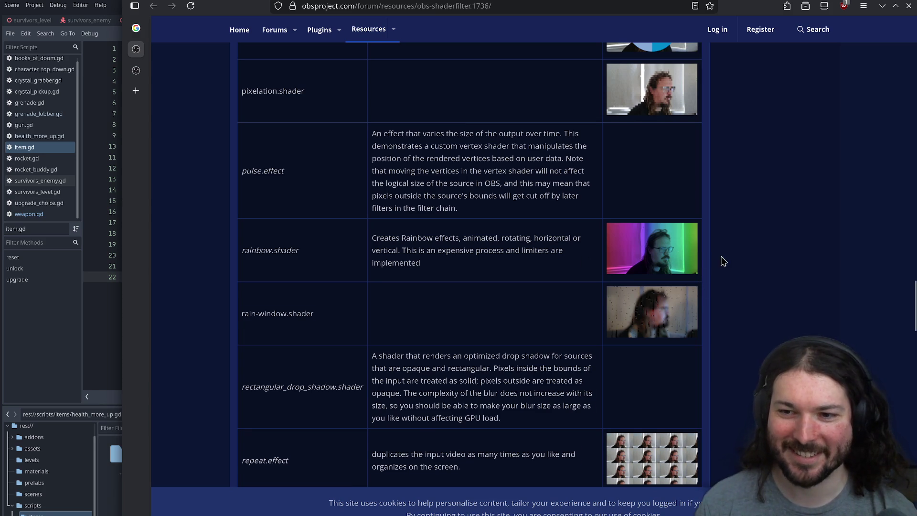
drag(721, 260, 739, 243)
click(739, 243)
click(681, 249)
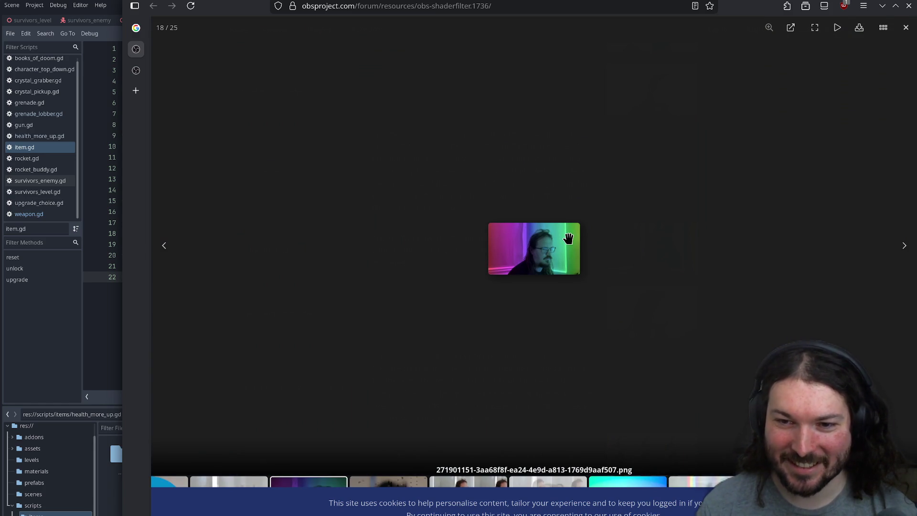
ctrl+scroll(568, 238, up, 8)
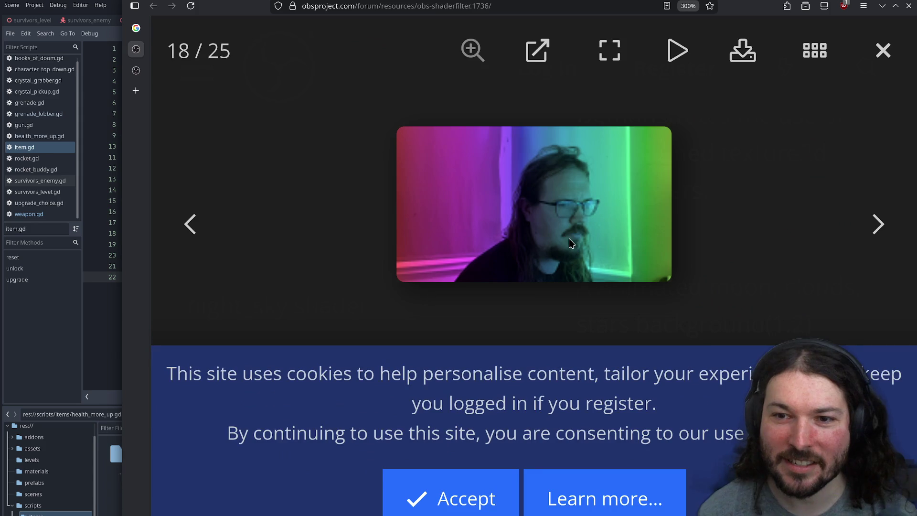
ctrl+scroll(569, 238, up, 1)
ctrl+scroll(569, 239, down, 1)
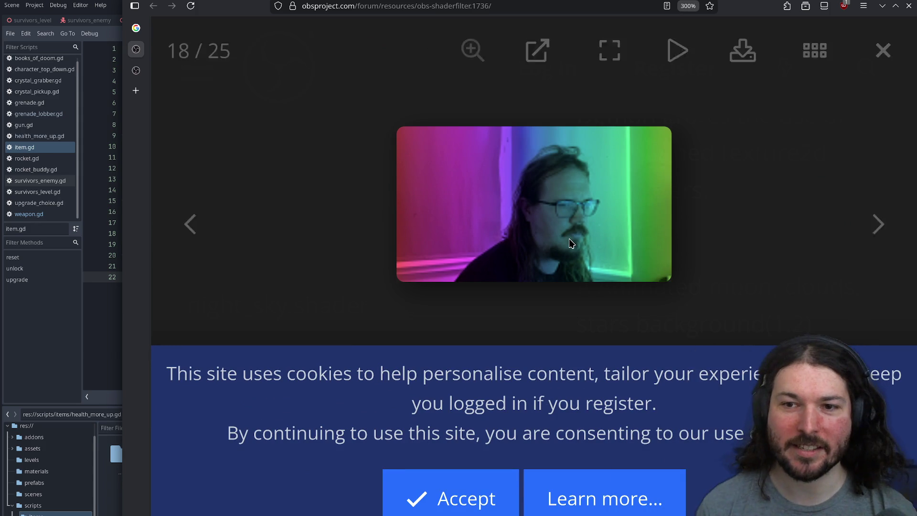
click(877, 56)
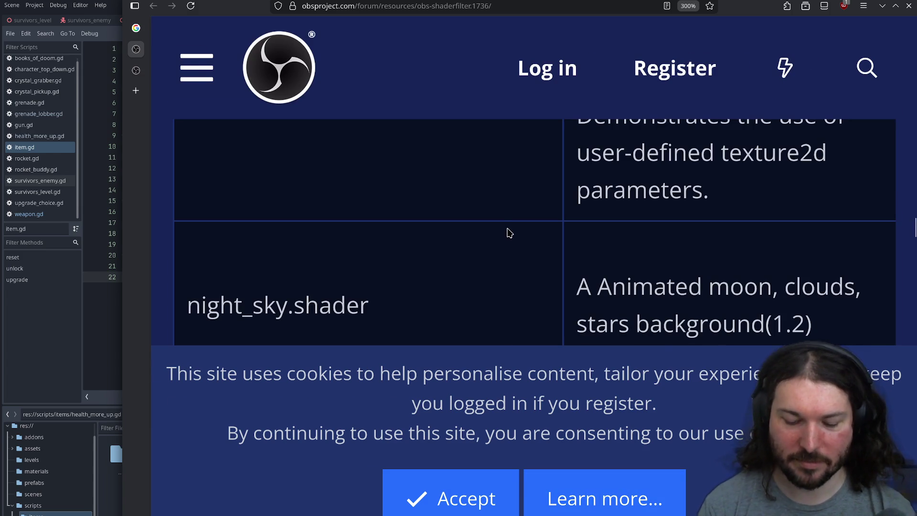
- Reset the page zoom to 100% and scroll through the shader effects table
key(ctrl+0)
scroll(505, 232, down, 5)
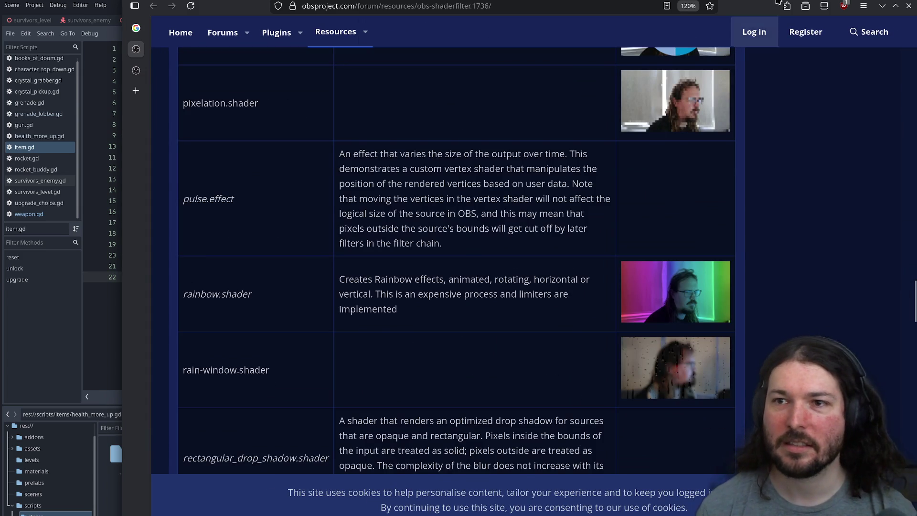
click(687, 6)
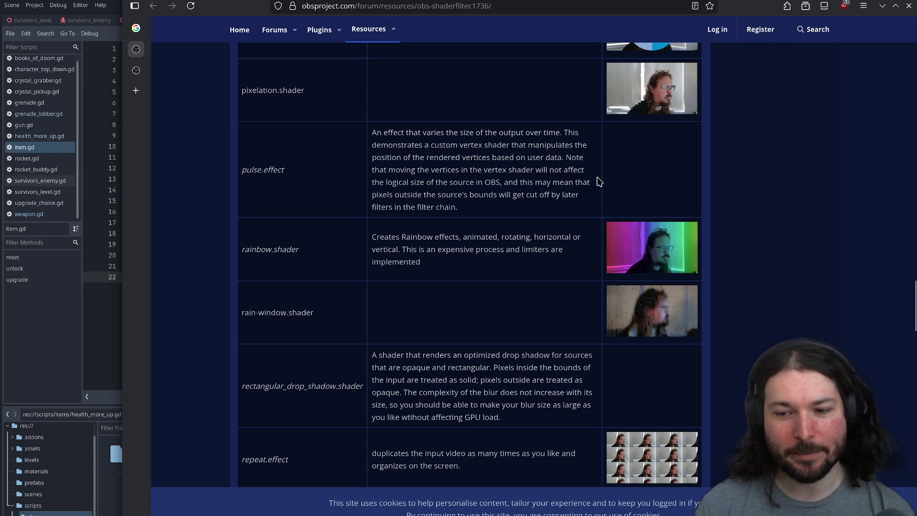
scroll(592, 165, down, 10)
scroll(591, 160, down, 7)
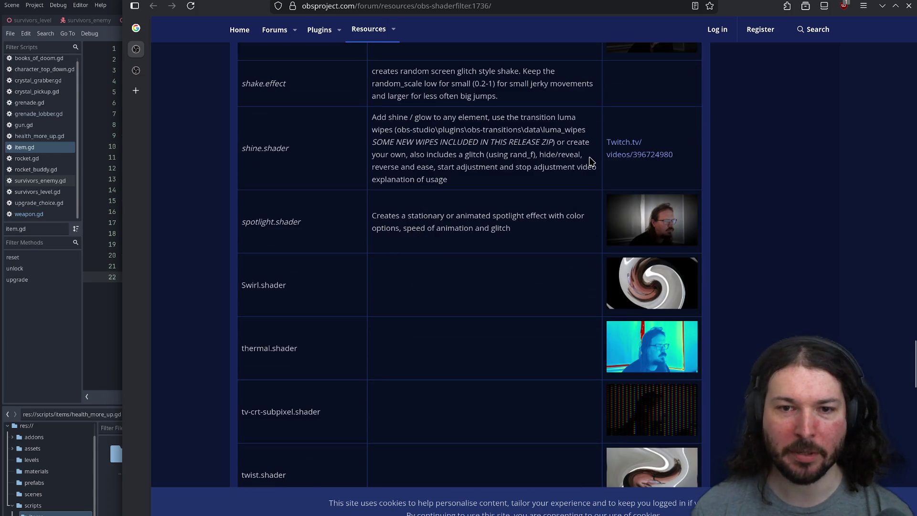
scroll(467, 382, down, 15)
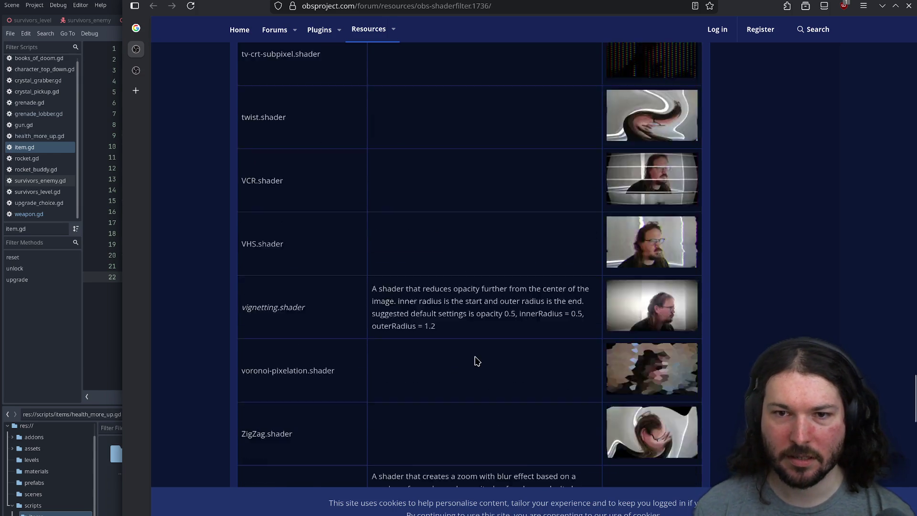
scroll(462, 311, up, 20)
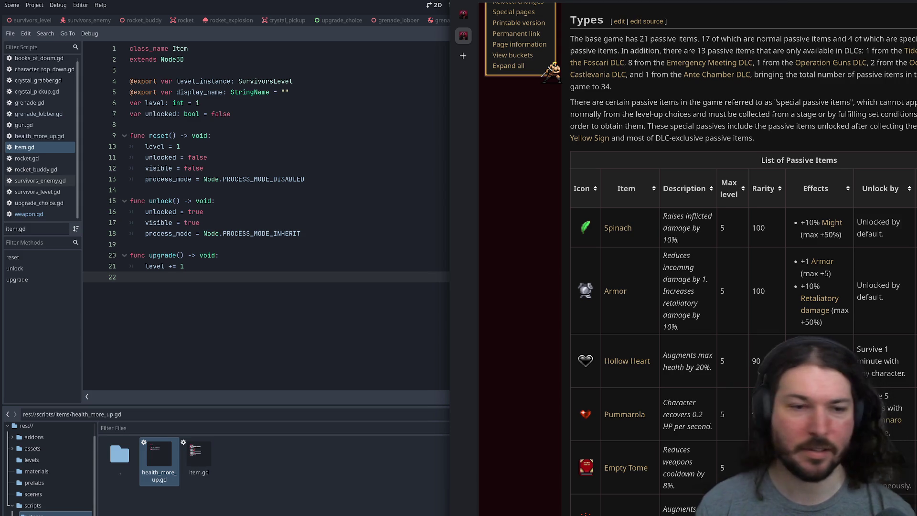
- Open health_more_up.gd, switch to survivors_level, collapse Camera3D and start renaming CharacterBody3D
key(super+Up)
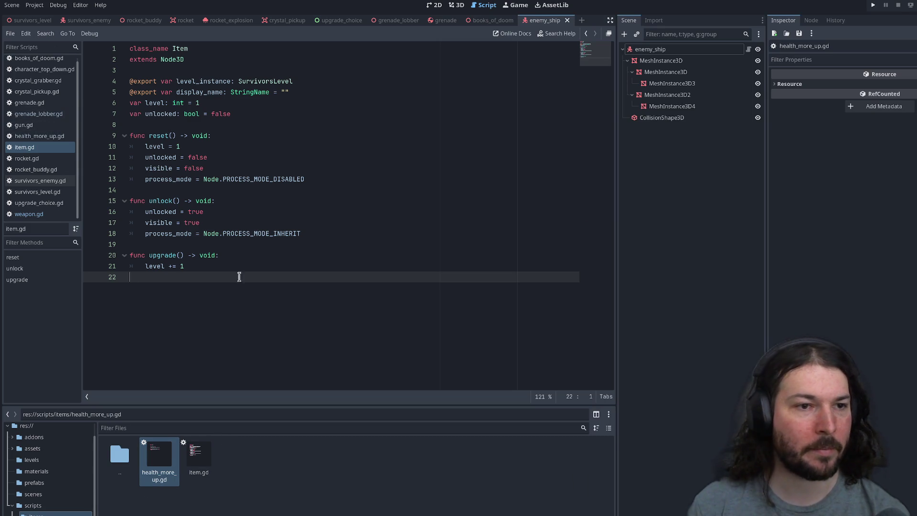
click(48, 137)
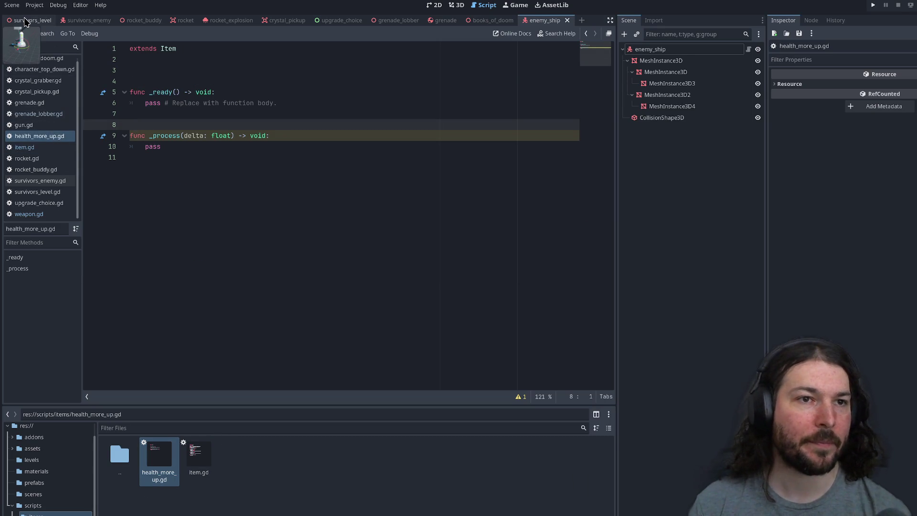
click(32, 20)
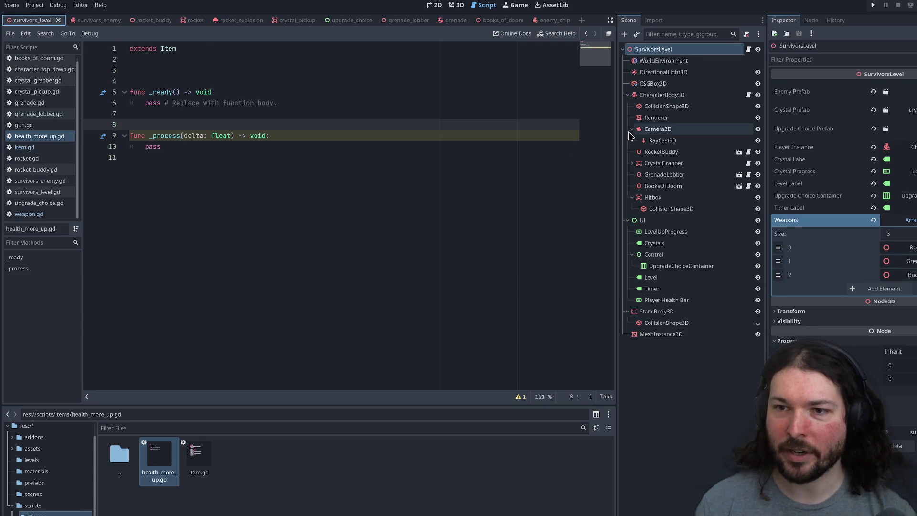
click(631, 128)
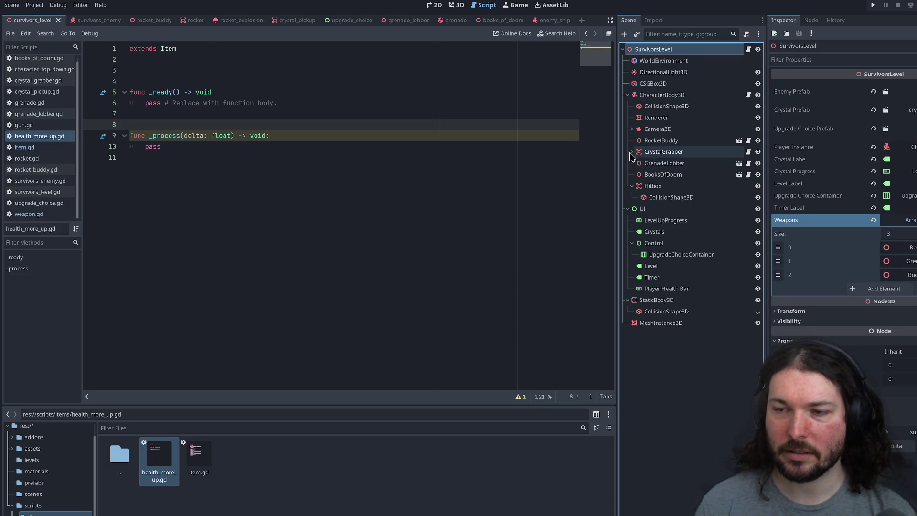
click(661, 96)
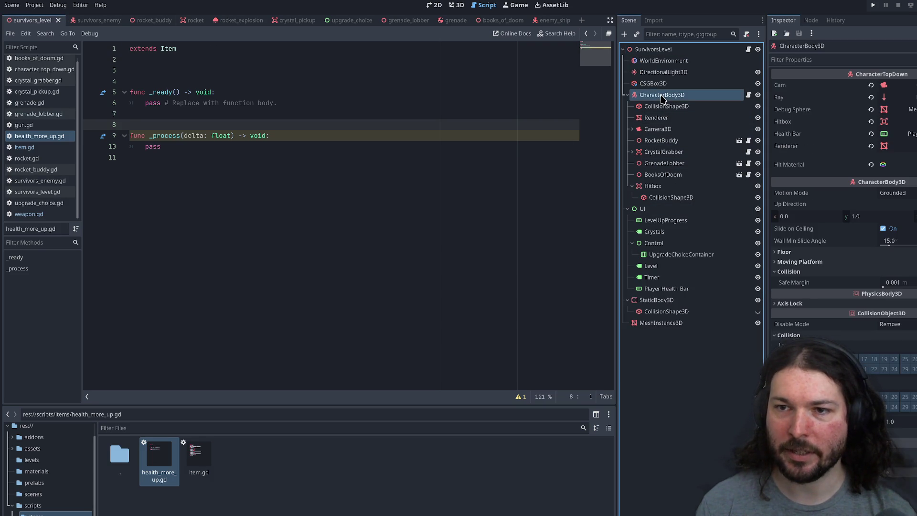
click(660, 94)
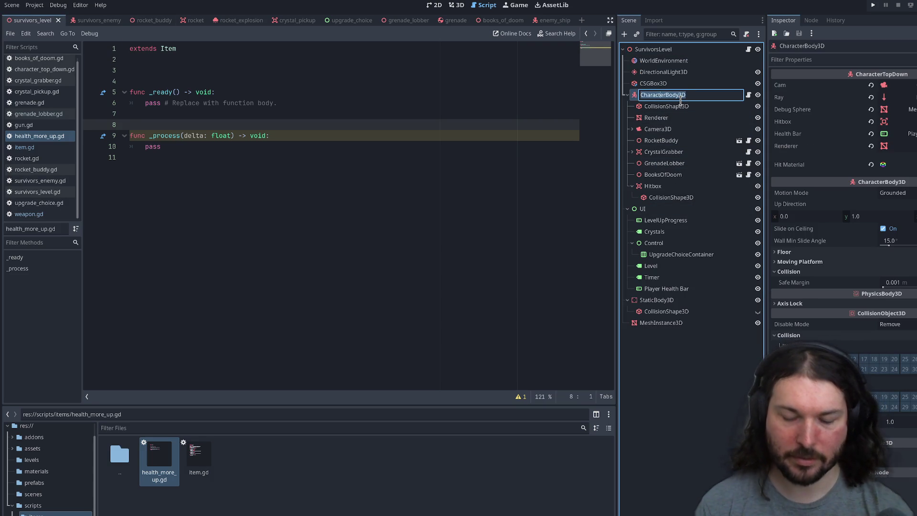
- Rename CharacterBody3D to Player and add a HealthUpMore Node3D child running health_more_up.gd
text(Pl)
key(Return)
key(ctrl+s)
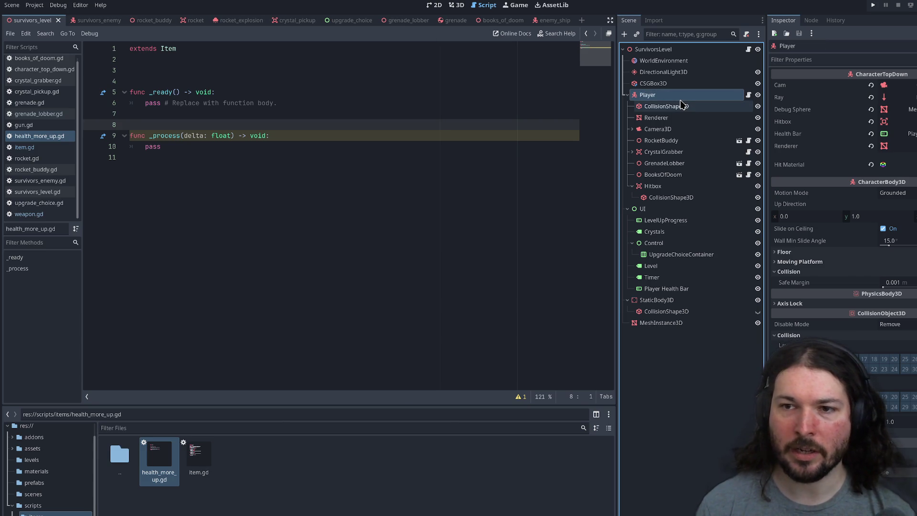
key(ctrl+a)
text(node3d)
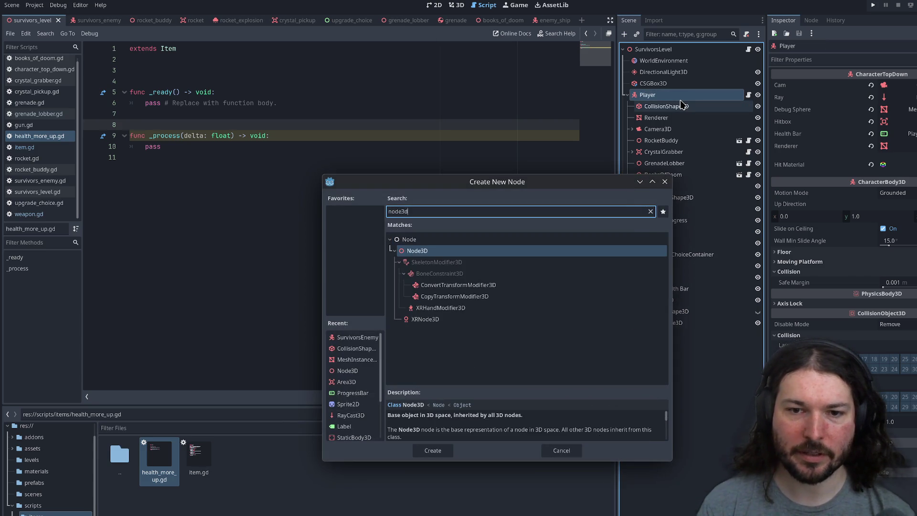
key(Return)
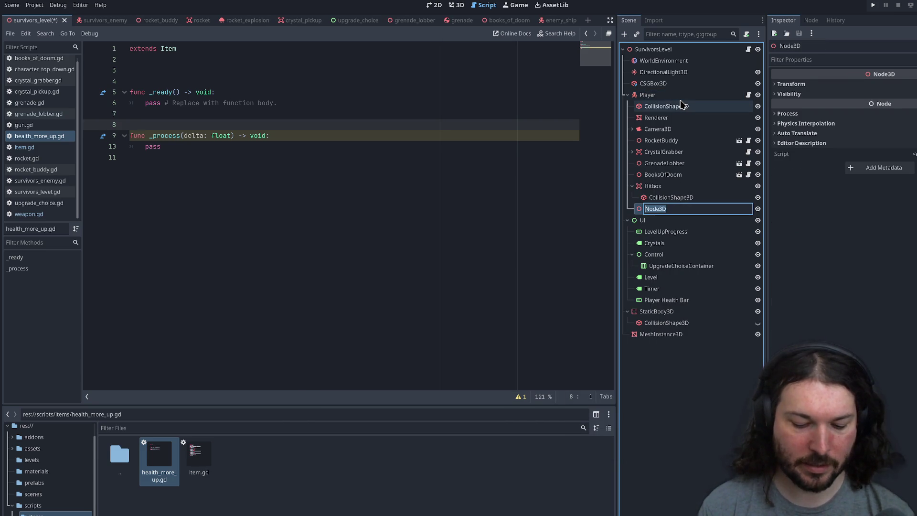
text(HealthUpMo)
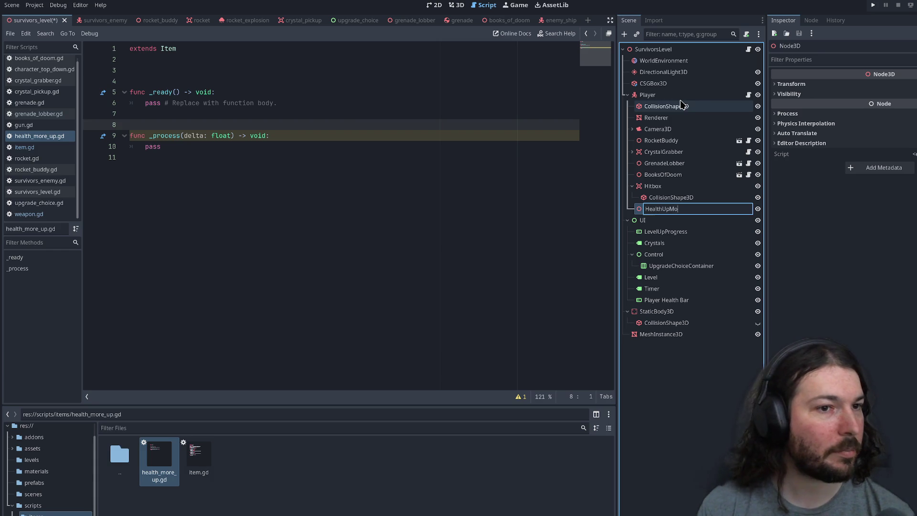
text(re)
key(Return)
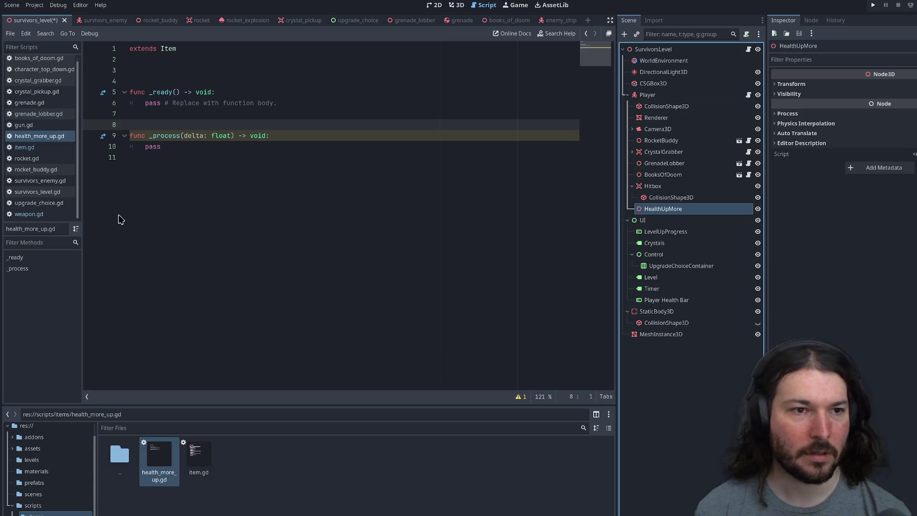
mouse_move(159, 457)
mouse_down()
mouse_move(681, 195)
mouse_move(675, 208)
mouse_up()
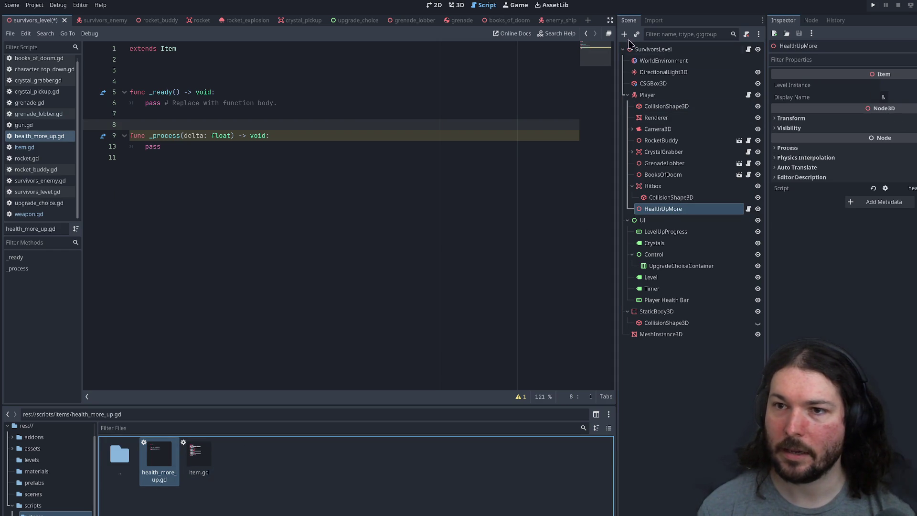
- Set the item's Level Instance to SurvivorsLevel and display name 'Health Up', then save
drag(710, 52, 897, 85)
click(907, 97)
text(Health Up)
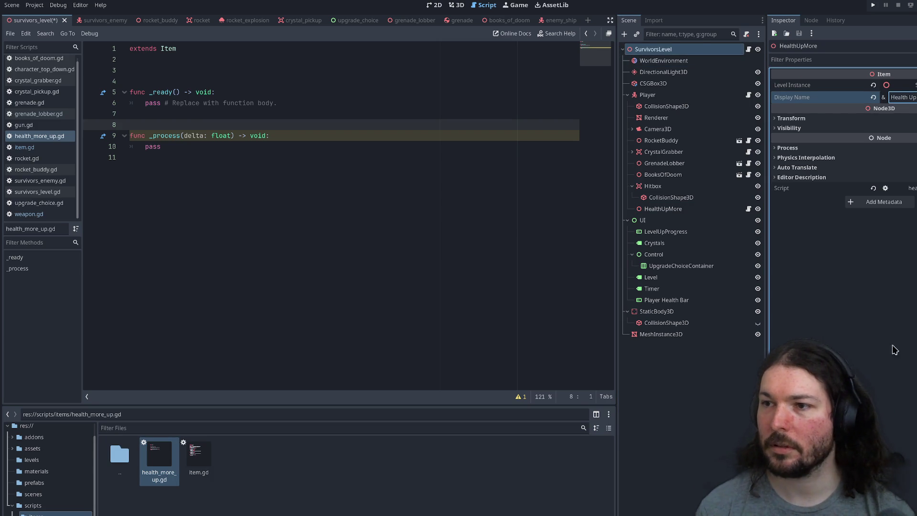
key(ctrl+s)
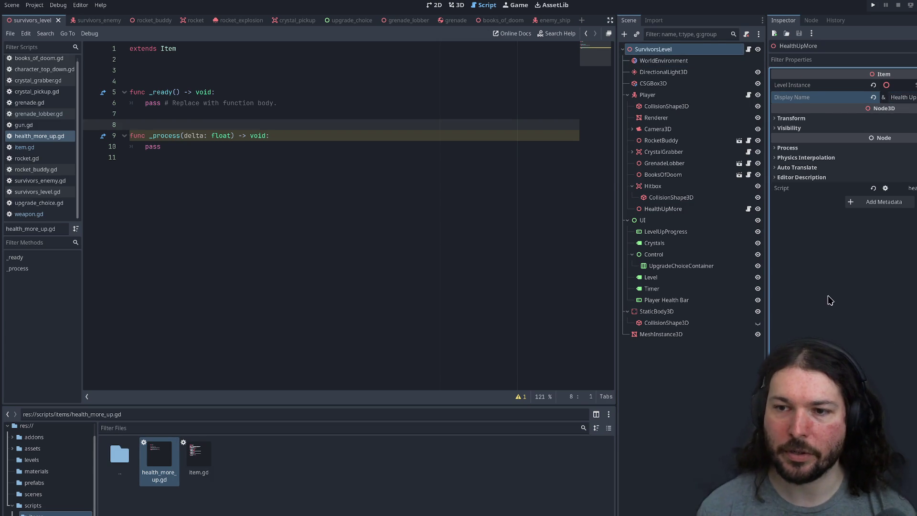
- Check the HealthUpMore, CrystalGrabber and Player nodes, then move to the script's _process line
click(650, 209)
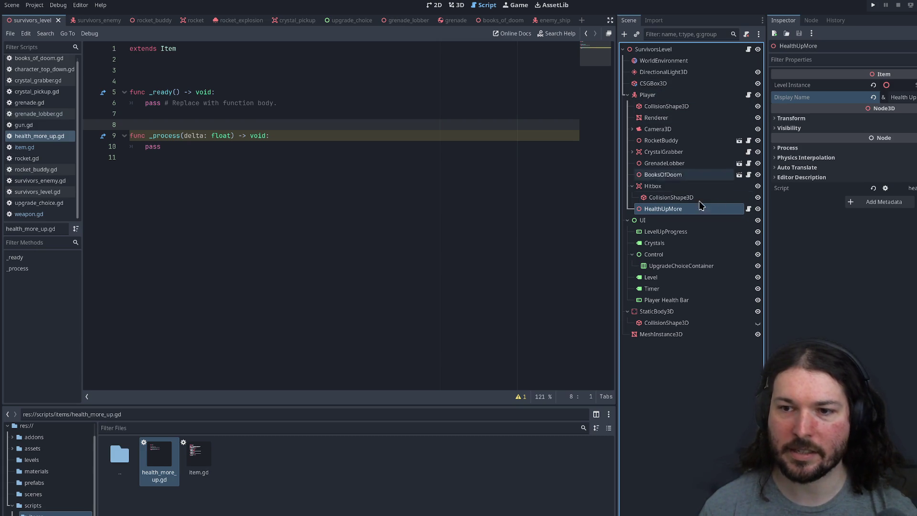
click(713, 152)
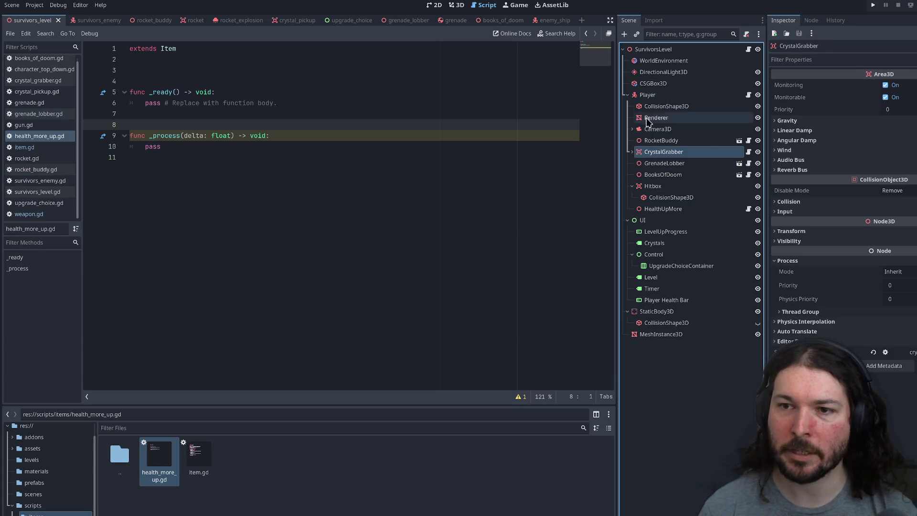
click(665, 94)
click(563, 184)
click(213, 127)
key(Down)
key(ctrl+Right)
key(ctrl+Right)
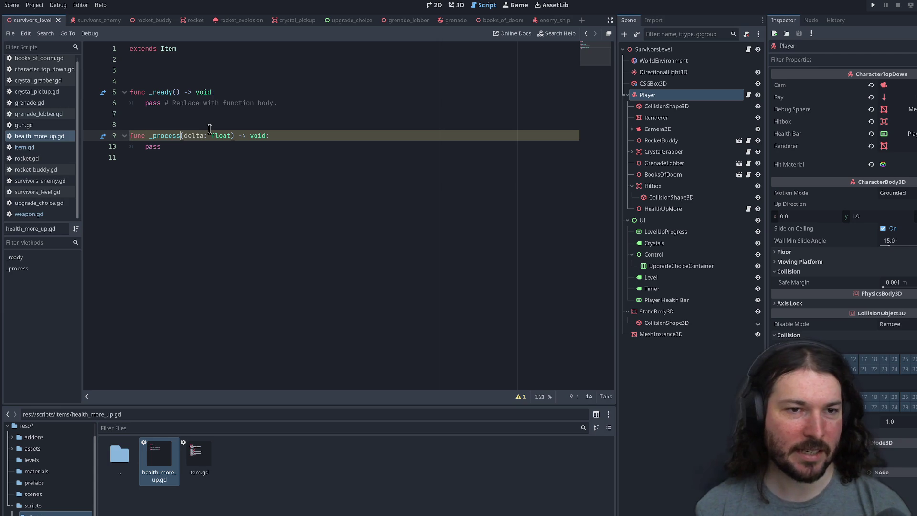
- Comment out the placeholder _ready and _process functions in health_more_up.gd and save
text(_)
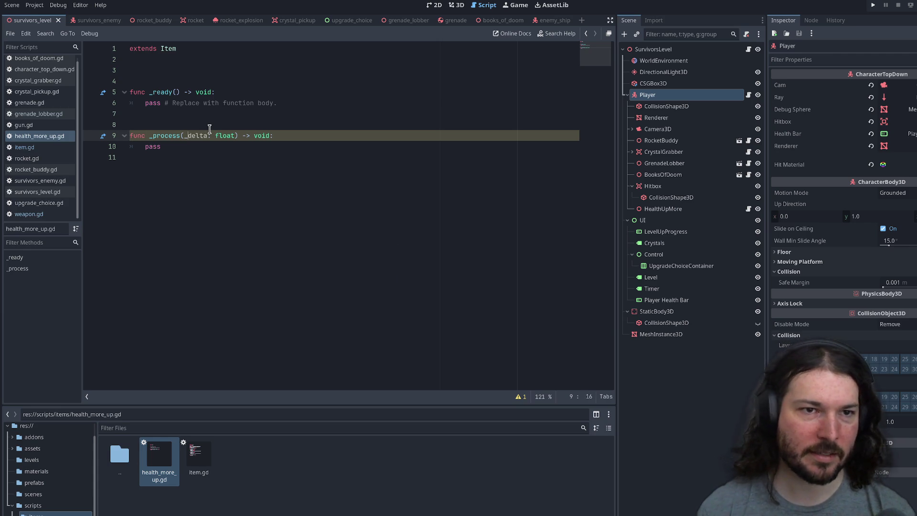
click(246, 231)
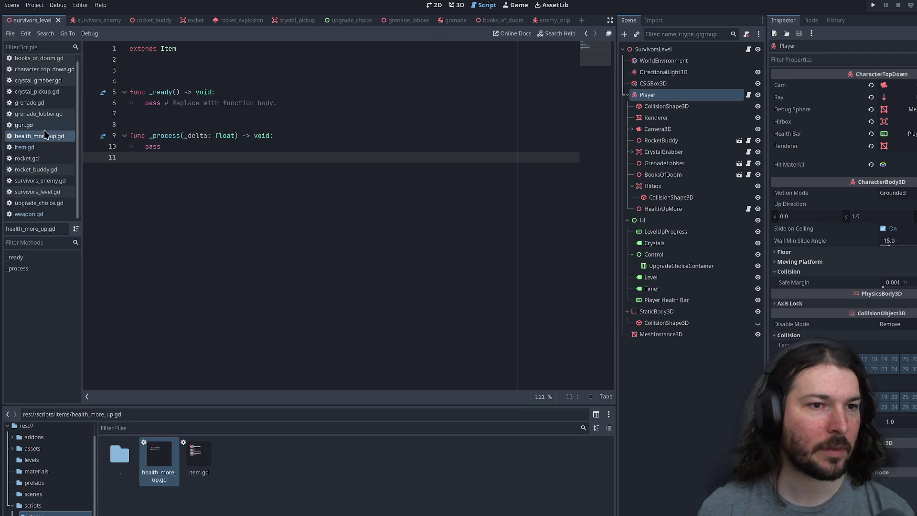
click(196, 60)
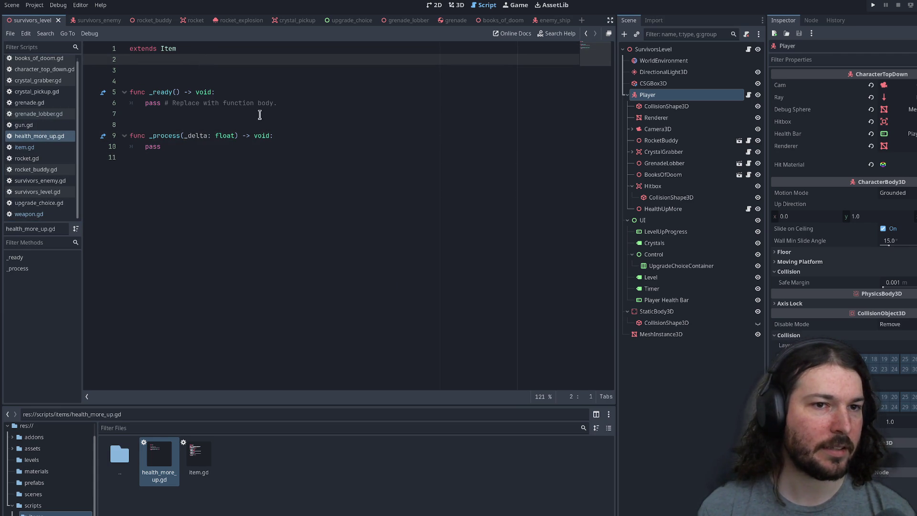
click(245, 104)
key(Up)
key(End)
key(ctrl+shift+End)
key(ctrl+k)
key(ctrl+s)
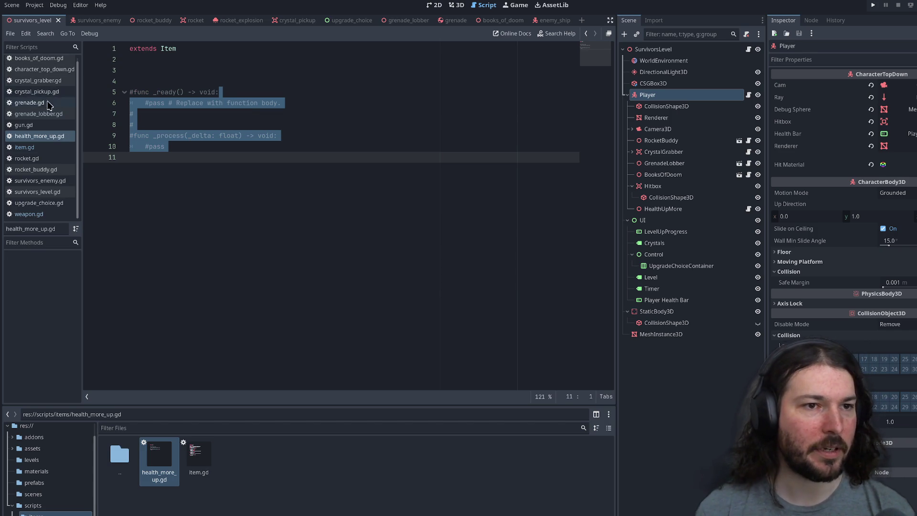
- Enlarge the script list panel and open grenade_lobber.gd for reference
click(54, 222)
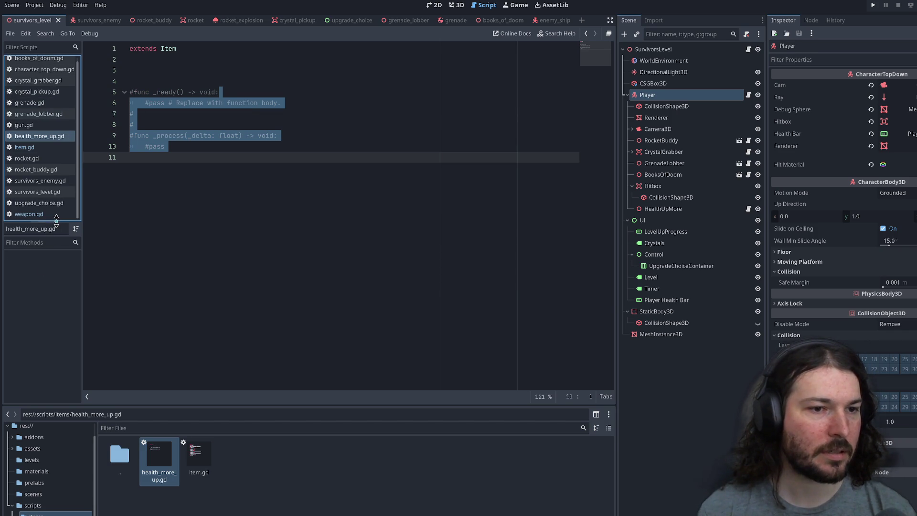
drag(59, 221, 59, 290)
click(137, 257)
scroll(194, 252, up, 1)
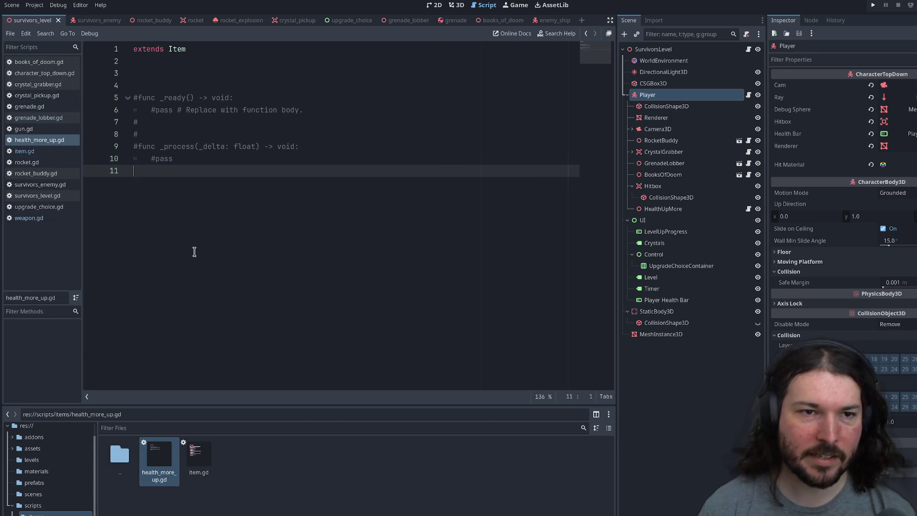
click(48, 119)
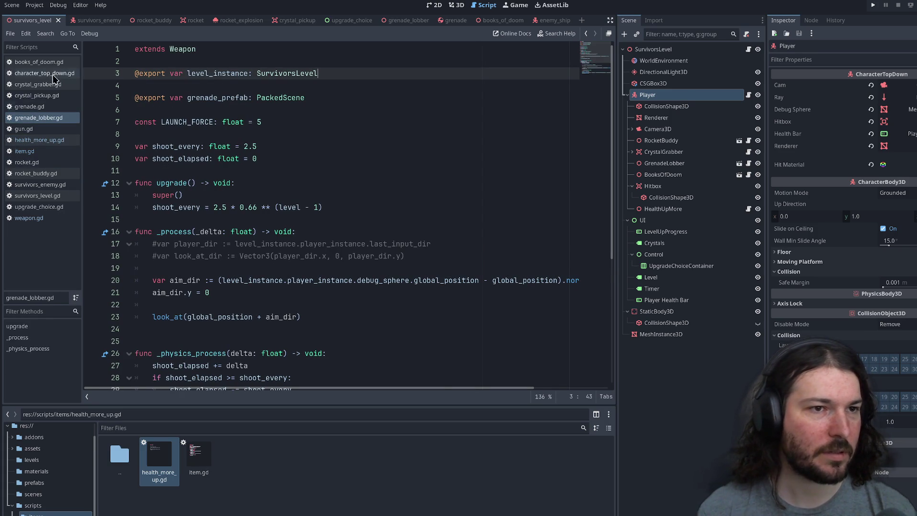
- Switch through the open scripts to survivors_level.gd and find the weapons export
click(177, 220)
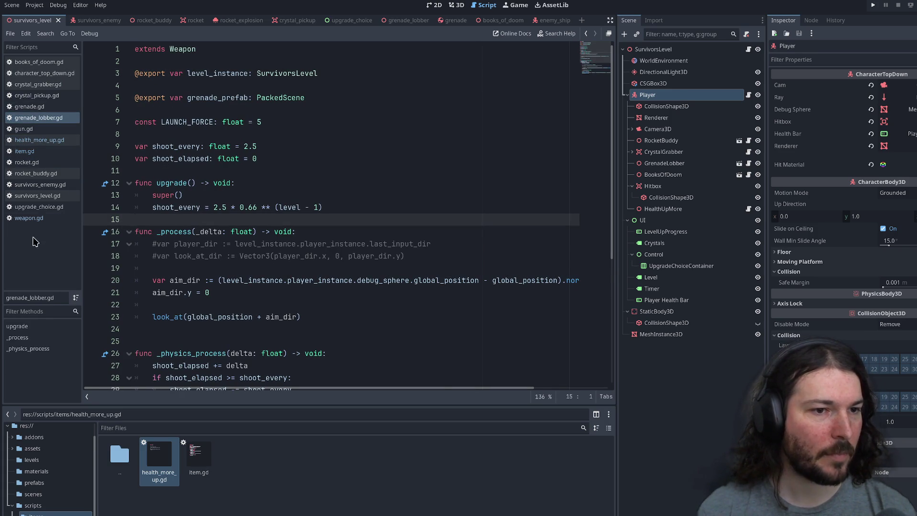
click(41, 218)
click(43, 206)
click(43, 195)
scroll(367, 169, up, 3)
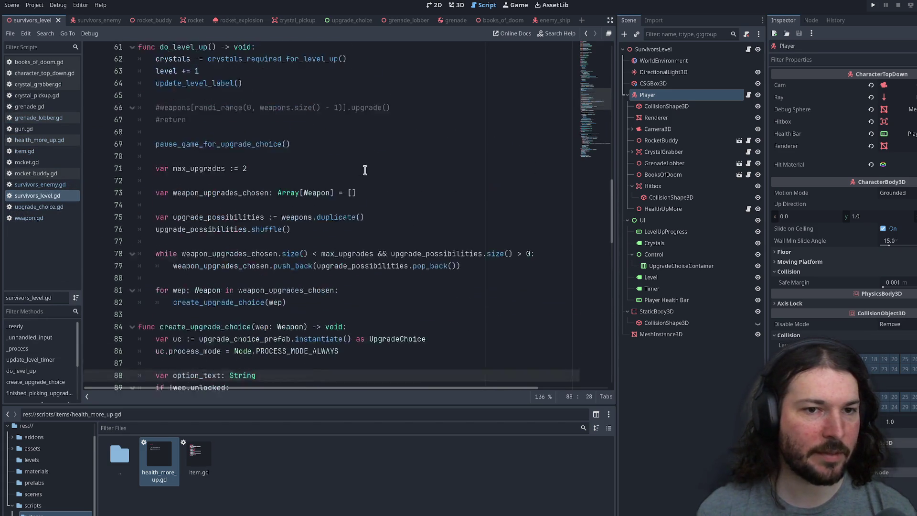
scroll(367, 172, up, 20)
scroll(364, 180, down, 5)
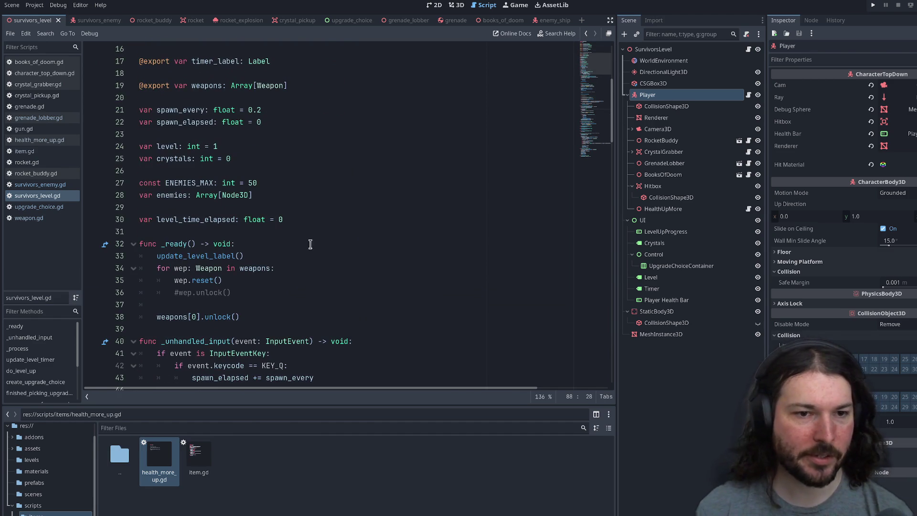
scroll(289, 186, up, 2)
click(311, 160)
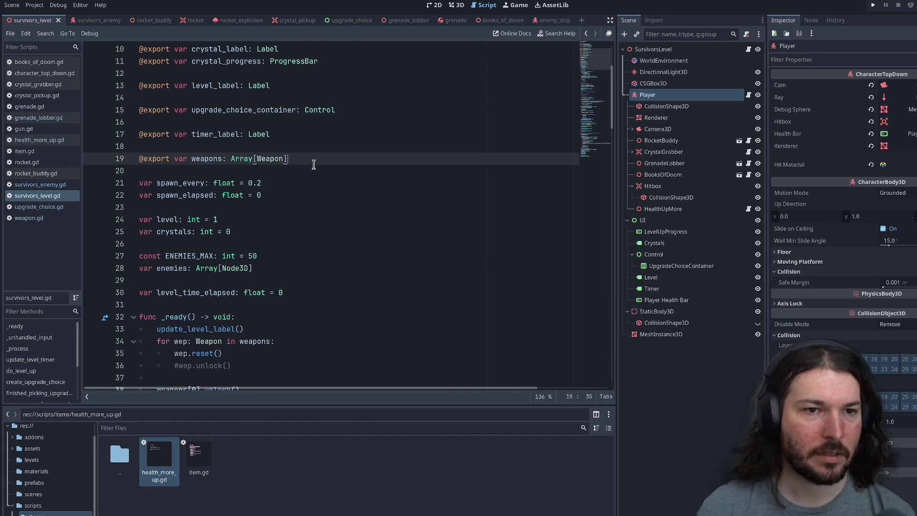
key(Return)
text(@export var items: Array[Item)
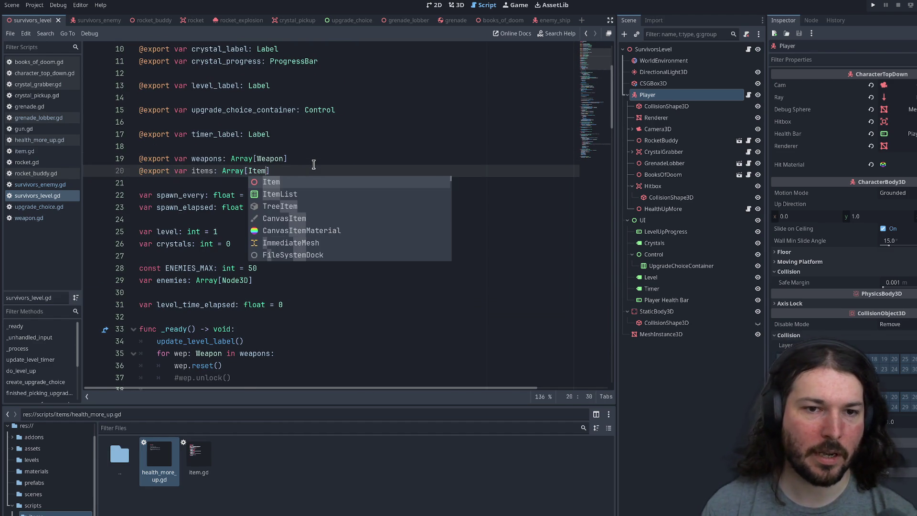
key(Return)
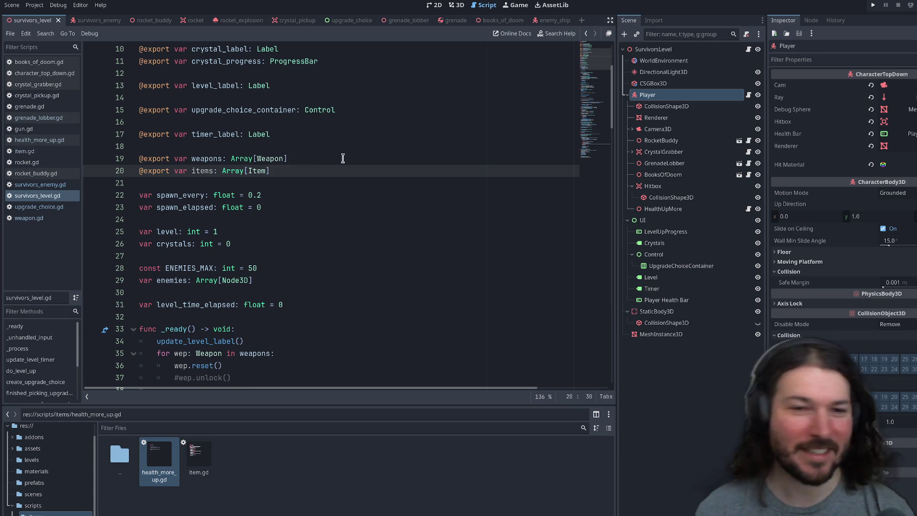
click(334, 173)
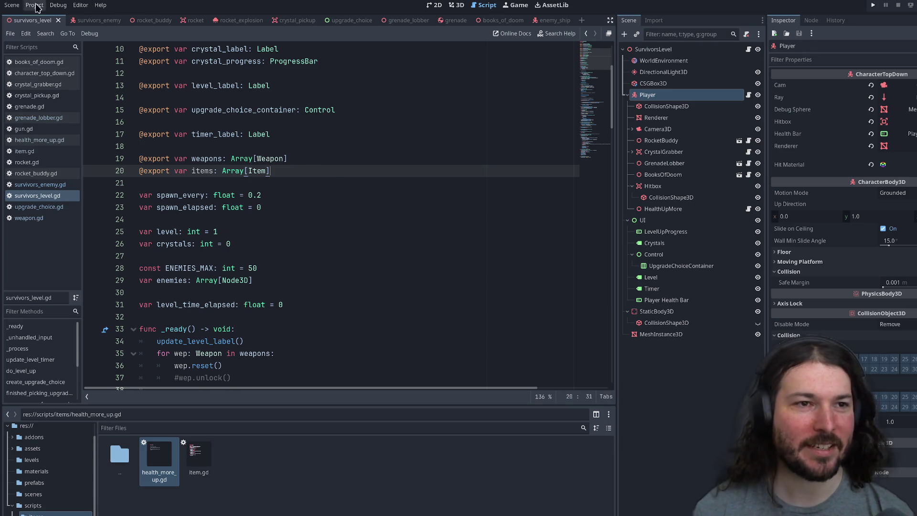
- Drag HealthUpMore into SurvivorsLevel's Items array in the Inspector and save the script
click(429, 146)
click(675, 47)
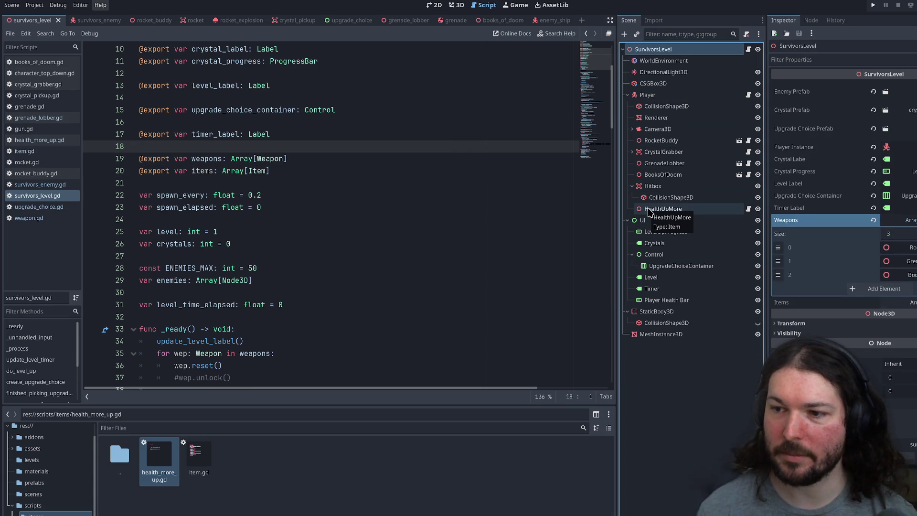
drag(648, 211, 897, 302)
key(ctrl+s)
click(221, 184)
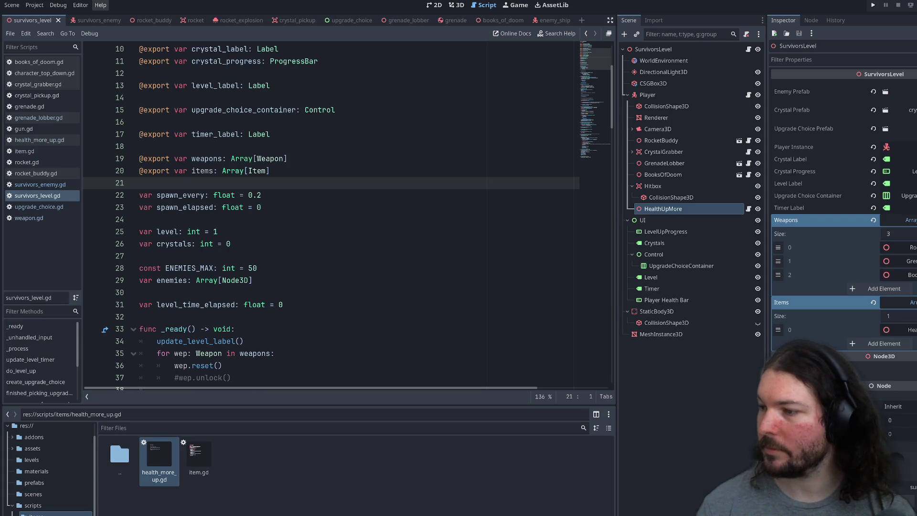
key(alt+Tab)
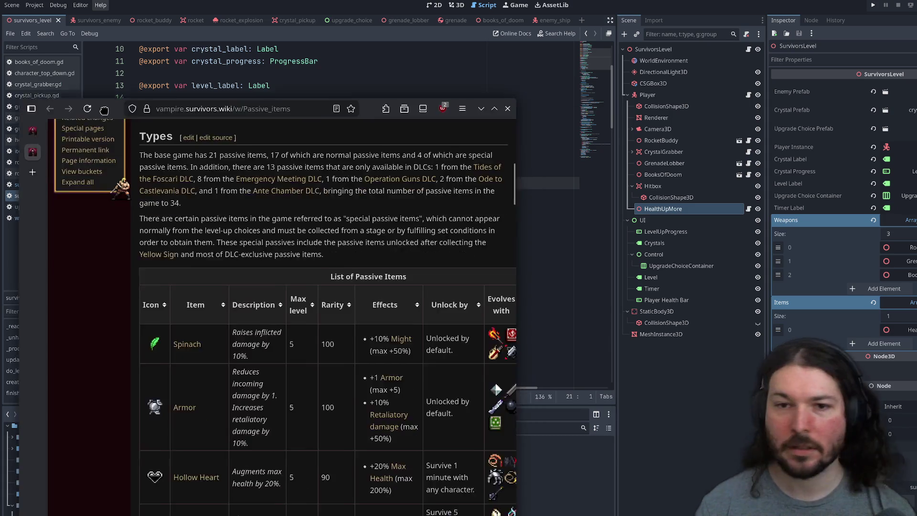
- Scroll up and down through the wiki's Passive items table to review the items
scroll(301, 359, down, 4)
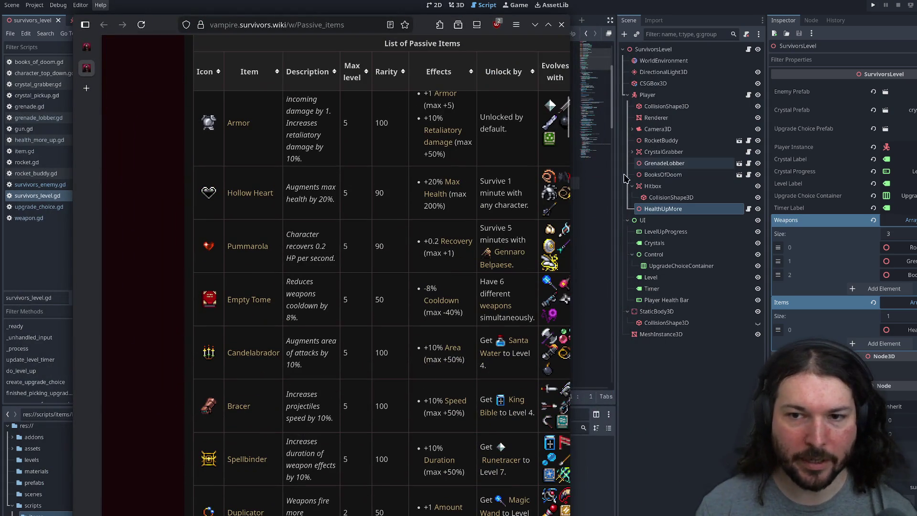
drag(569, 184, 733, 184)
scroll(370, 381, down, 4)
scroll(318, 377, up, 3)
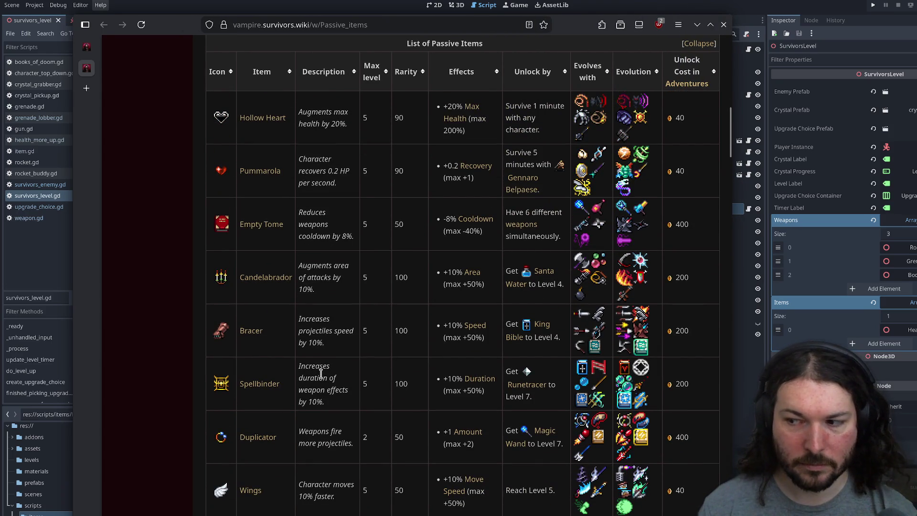
scroll(317, 380, up, 3)
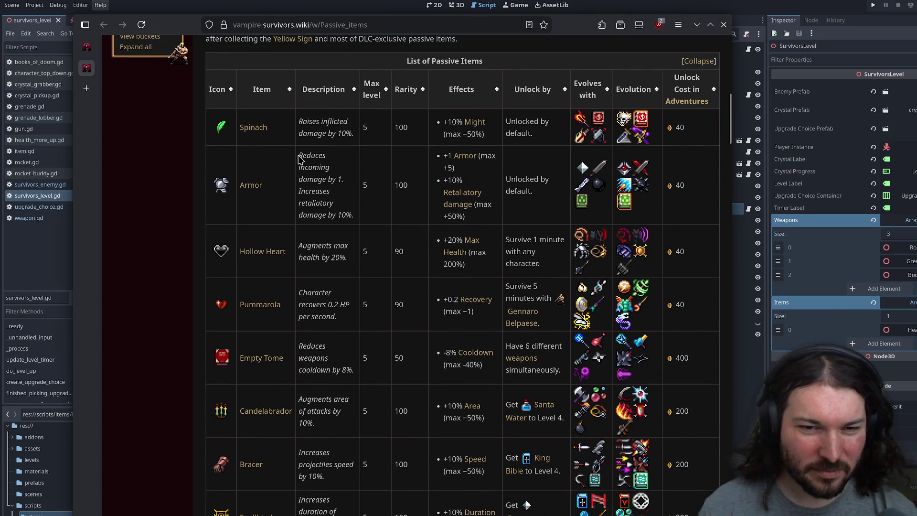
scroll(299, 160, down, 2)
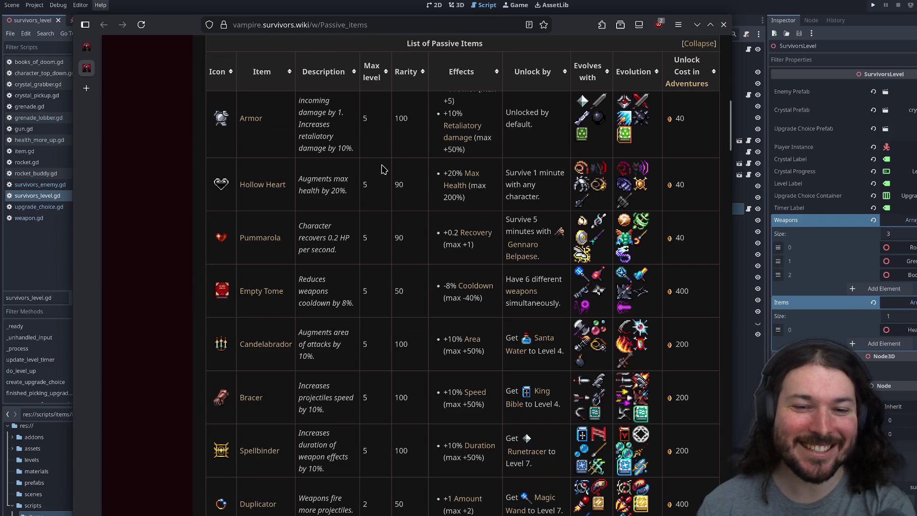
scroll(382, 170, down, 4)
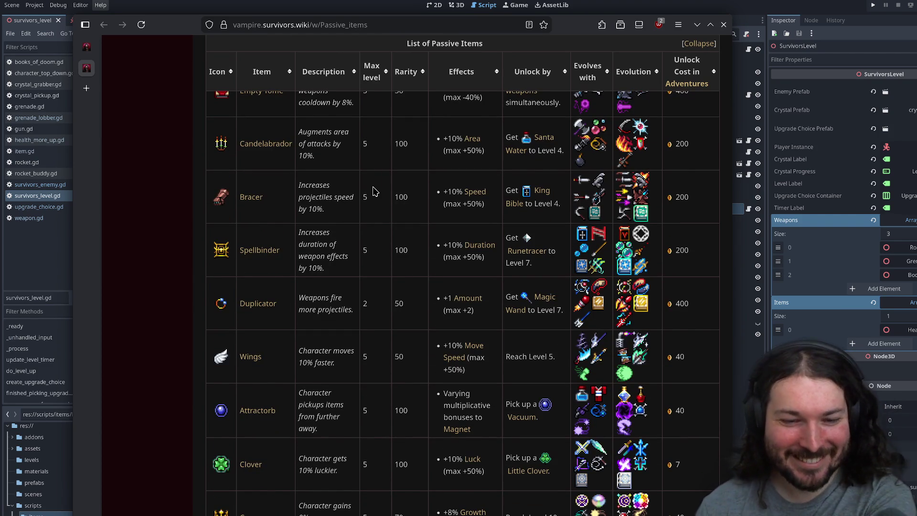
scroll(375, 191, down, 1)
scroll(375, 191, up, 2)
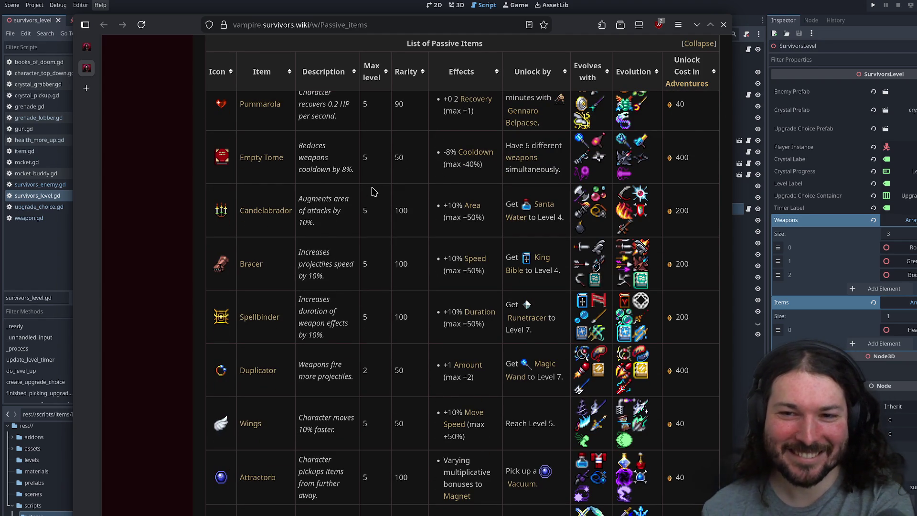
scroll(373, 191, up, 3)
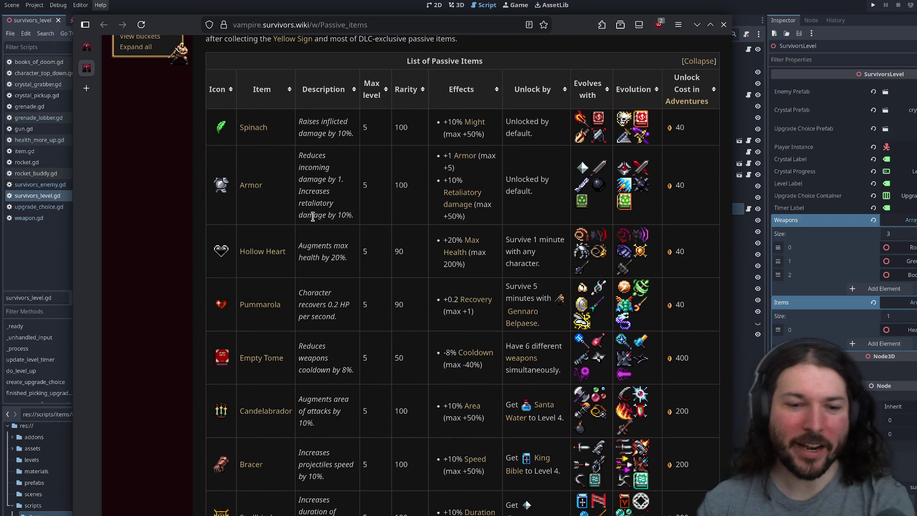
scroll(313, 215, down, 7)
scroll(306, 210, up, 1)
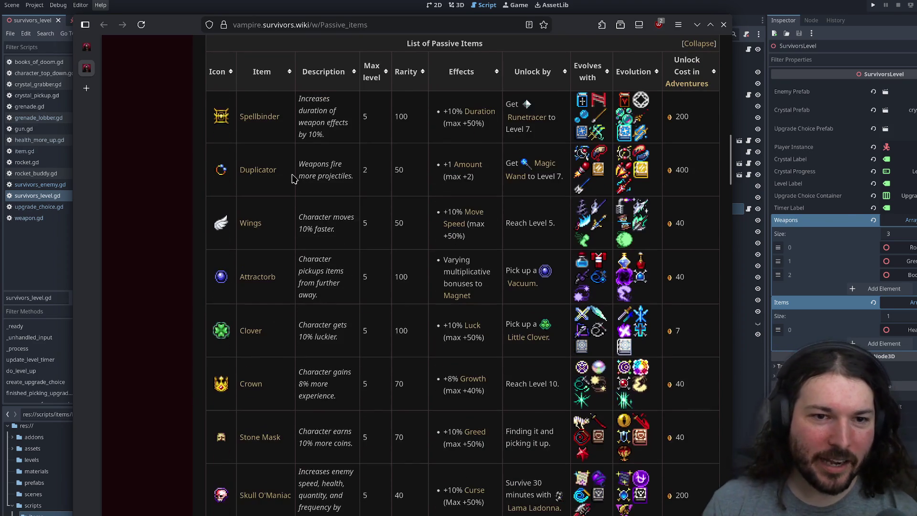
drag(300, 164, 248, 223)
click(344, 172)
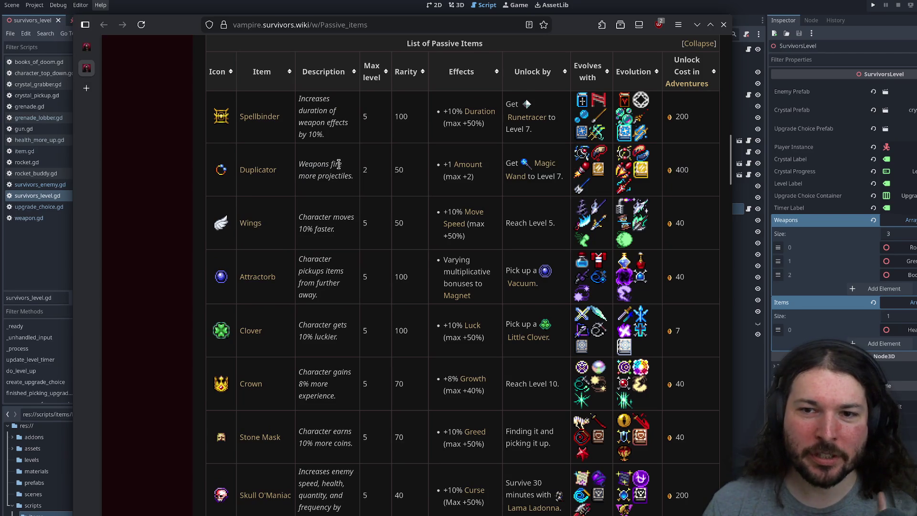
scroll(552, 205, up, 1)
- Open the Magic Wand wiki page and read down to its Levels and Limit Break tables
click(541, 231)
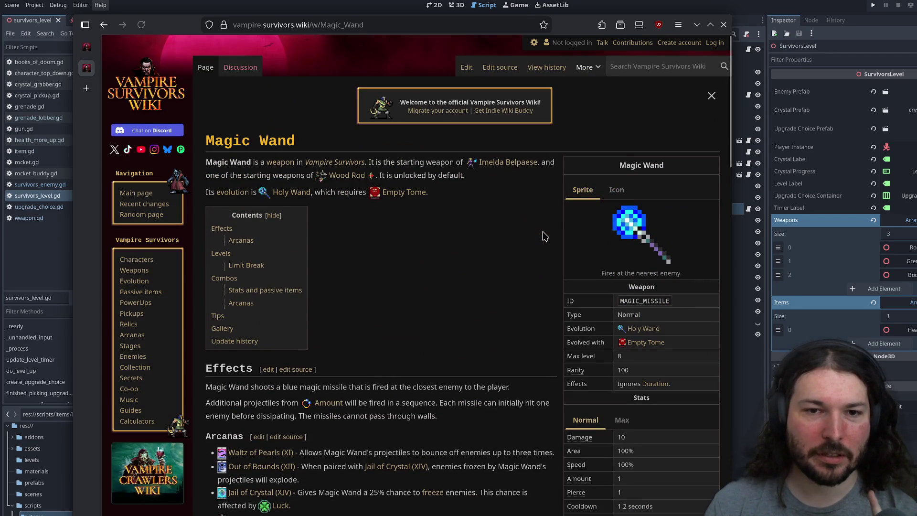
scroll(473, 238, down, 4)
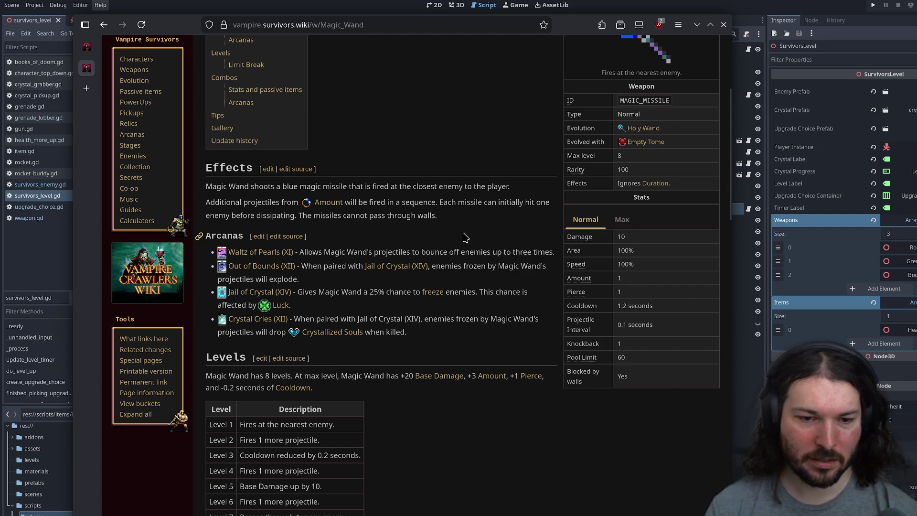
scroll(432, 289, down, 5)
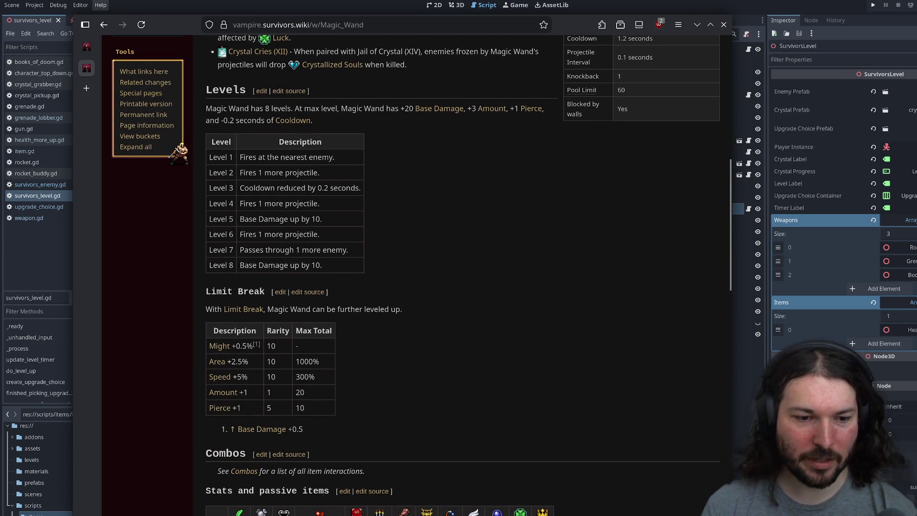
right_click(148, 515)
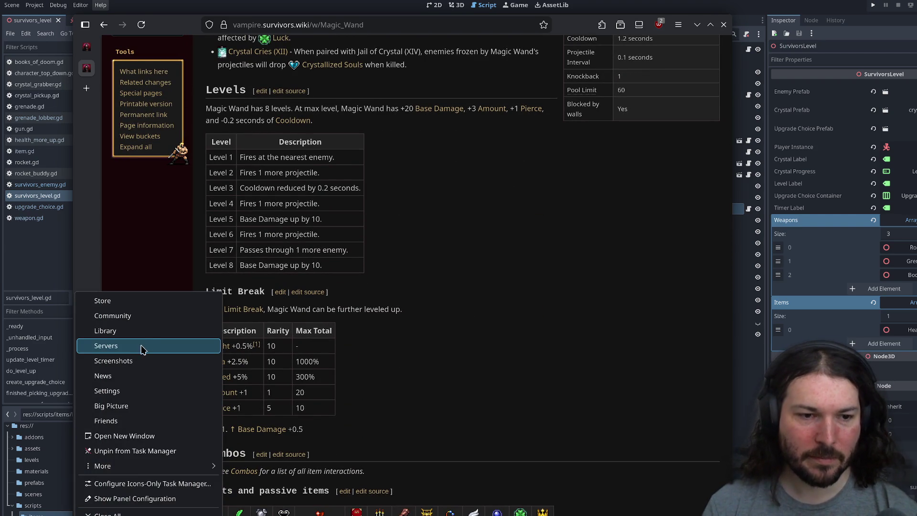
click(156, 330)
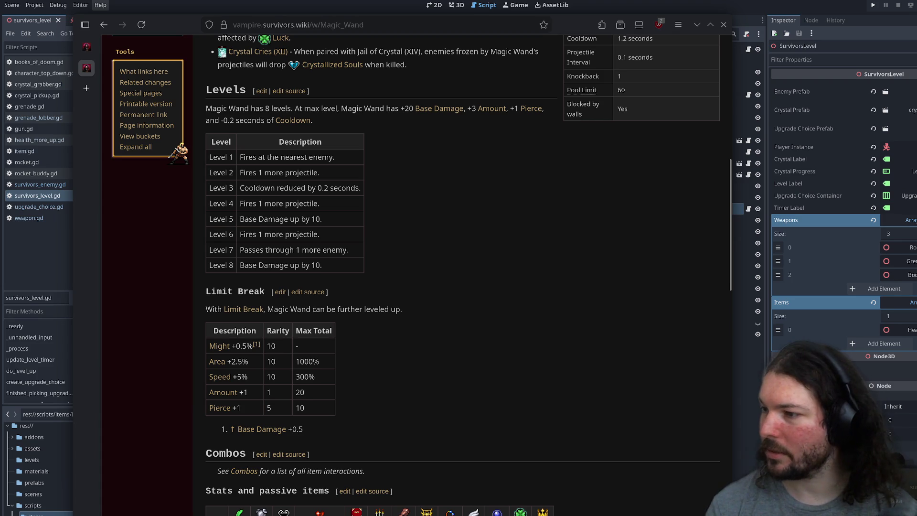
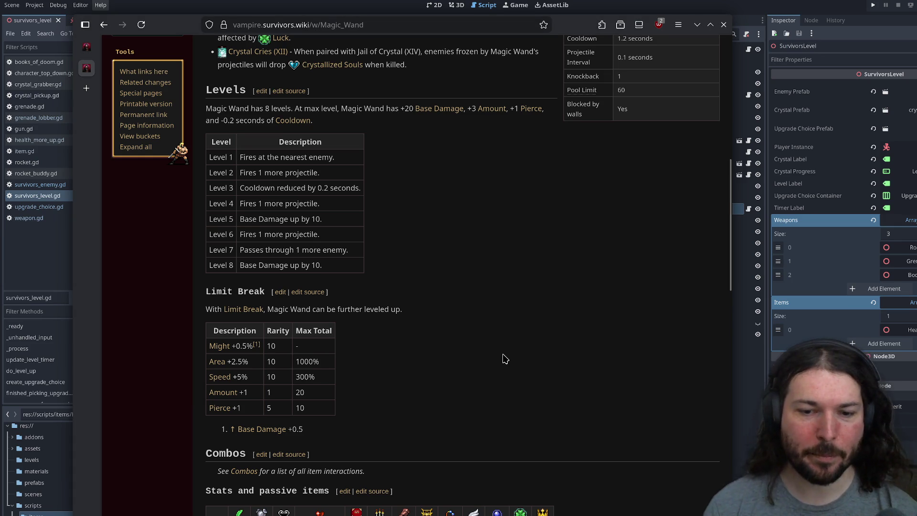
- Return from the Magic Wand page to the Passive Items list
scroll(505, 358, down, 8)
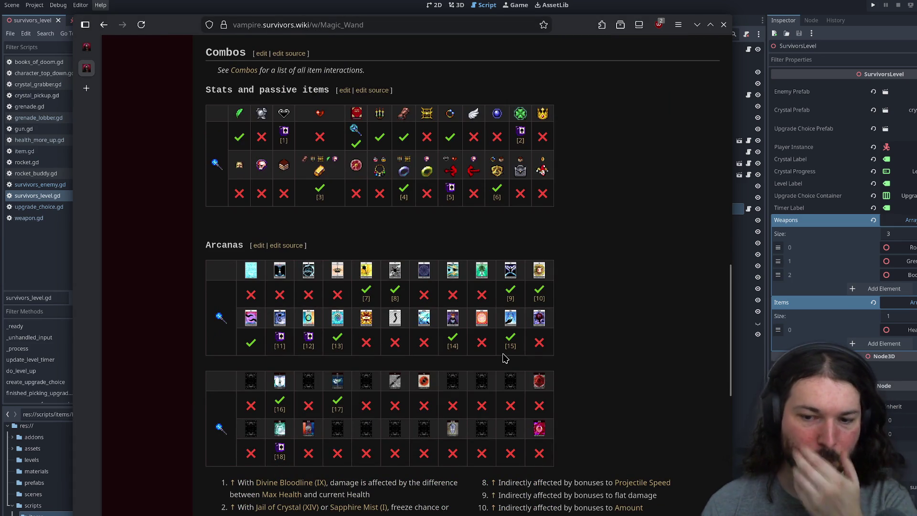
scroll(506, 358, up, 10)
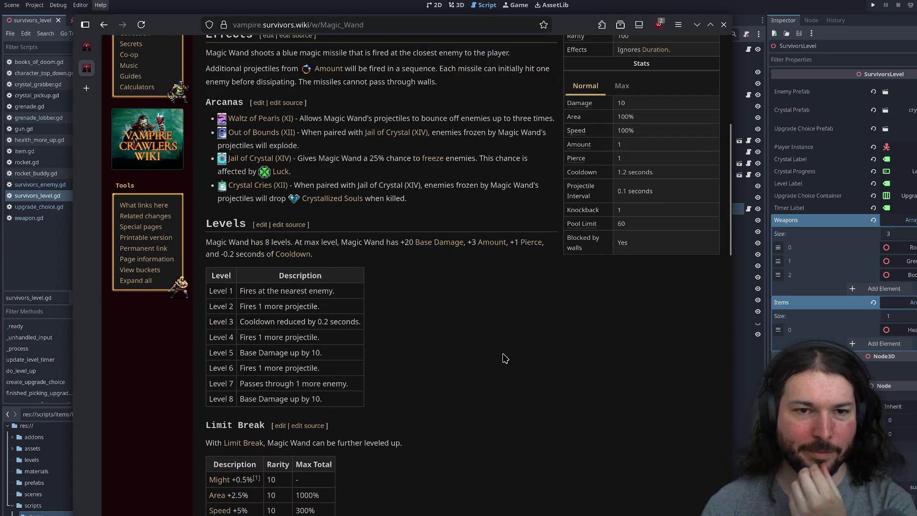
scroll(505, 358, up, 7)
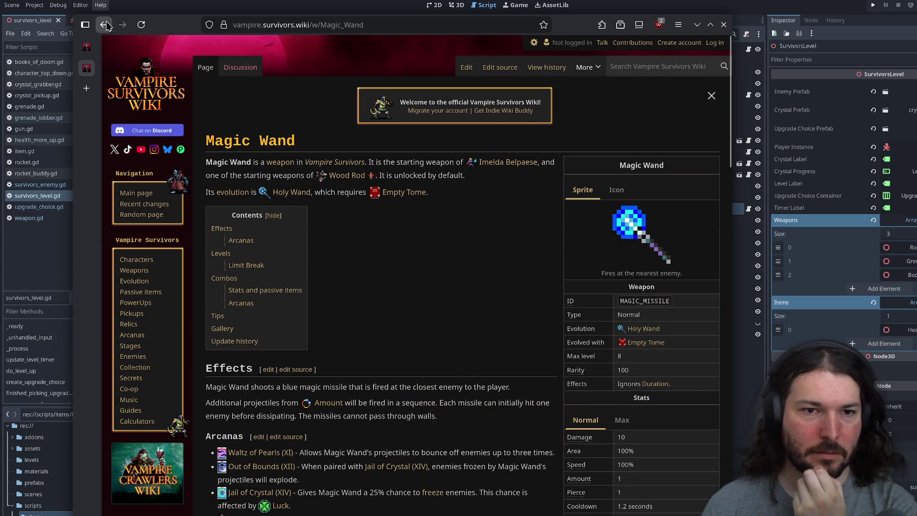
click(105, 25)
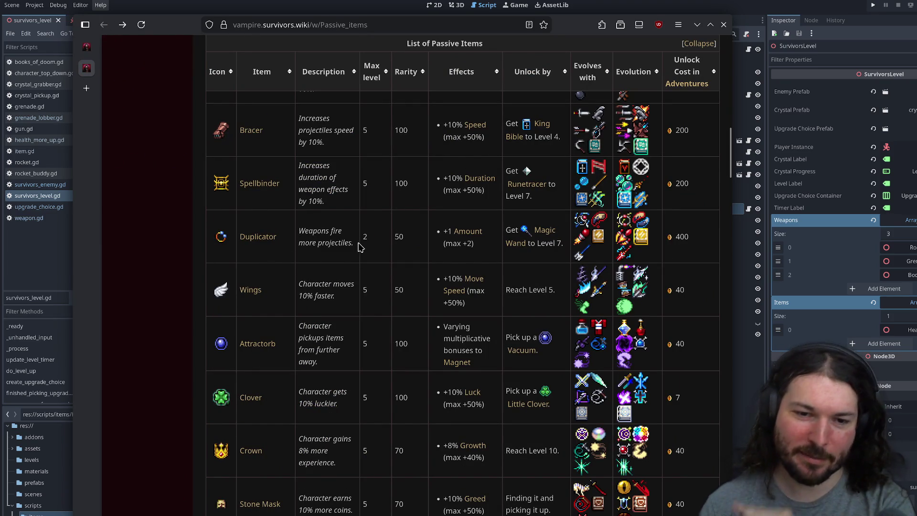
- Read Attractorb's description in the passive items table, then move the browser aside
mouse_move(353, 335)
mouse_down()
mouse_move(329, 350)
mouse_move(337, 322)
mouse_move(333, 349)
mouse_move(221, 339)
mouse_up()
click(321, 323)
drag(348, 352, 243, 333)
click(268, 342)
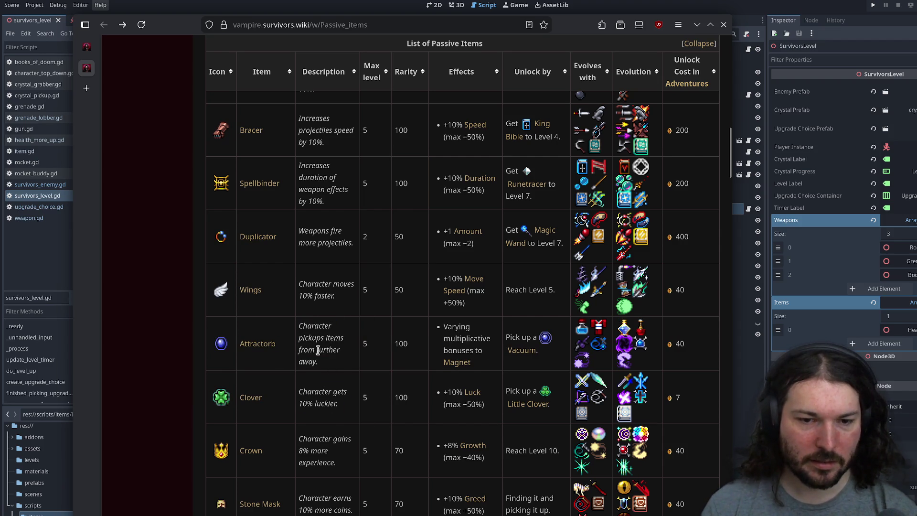
mouse_move(174, 31)
mouse_down()
mouse_move(242, 74)
mouse_move(241, 96)
mouse_move(821, 201)
mouse_up()
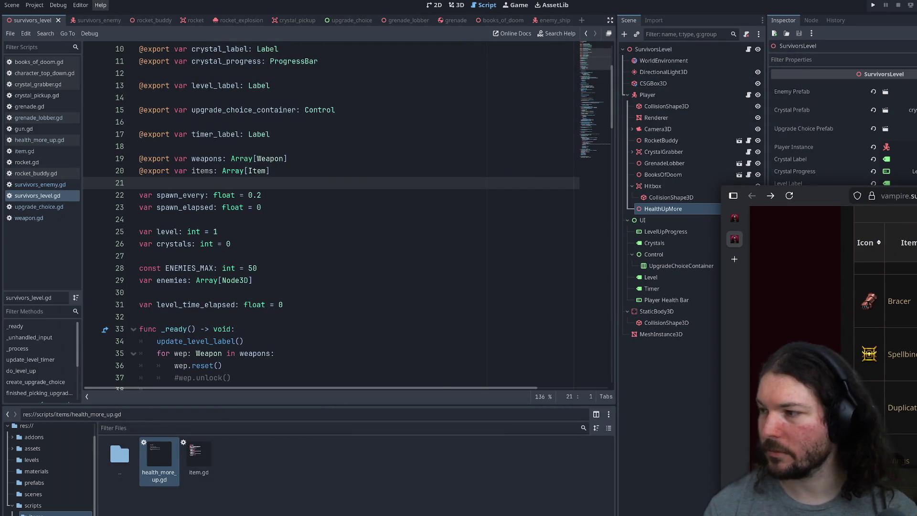
- Replace 'extends Area3D' with 'extends Item' at the top of crystal_grabber.gd and save
drag(821, 196, 916, 195)
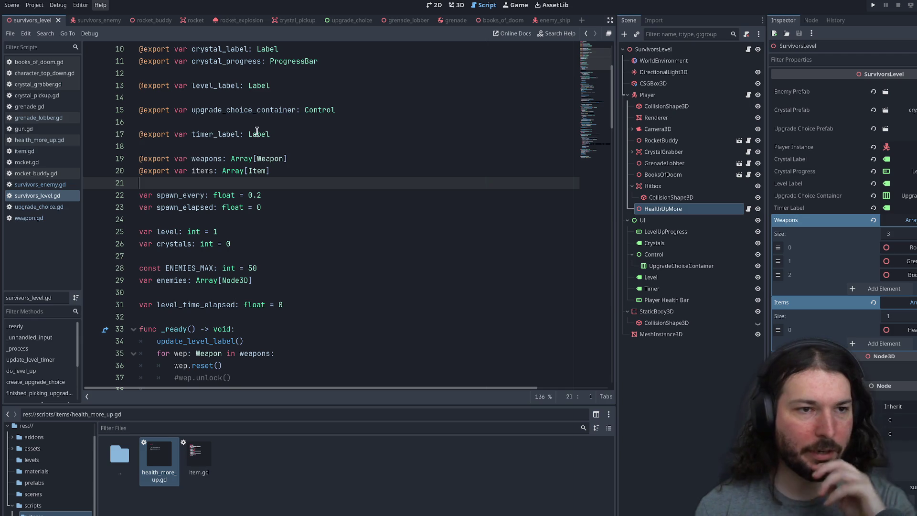
click(40, 86)
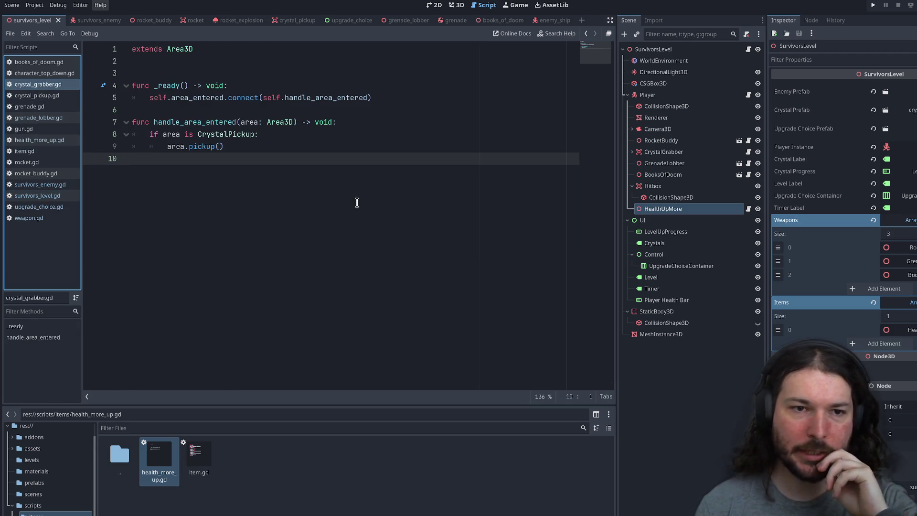
click(340, 213)
key(ctrl+Home)
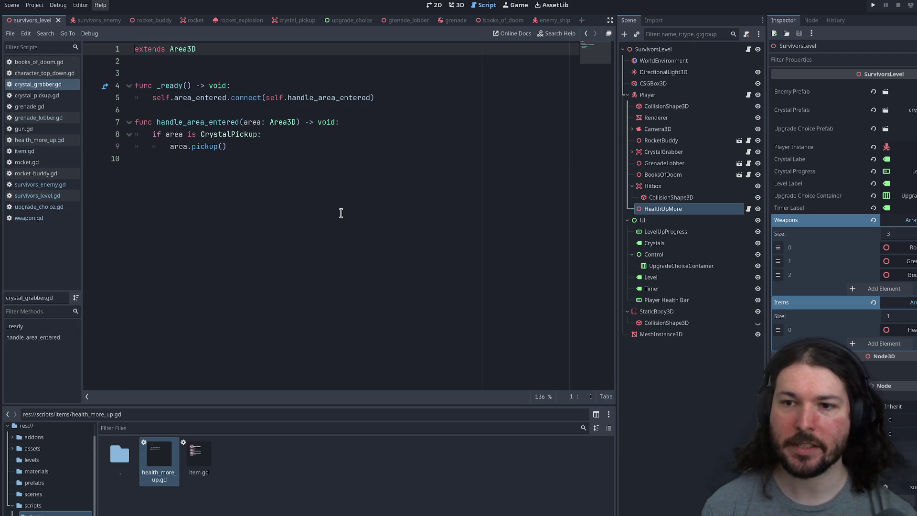
key(Return)
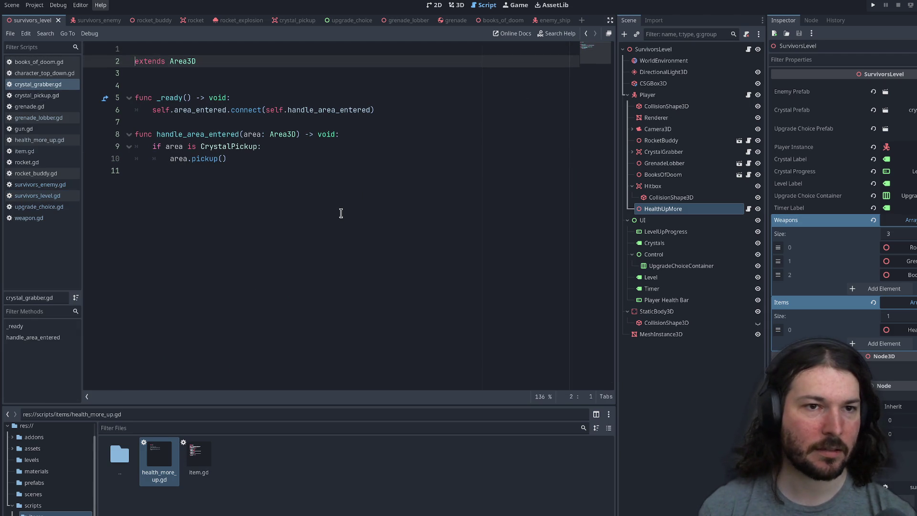
key(ctrl+BackSpace)
text(Item,)
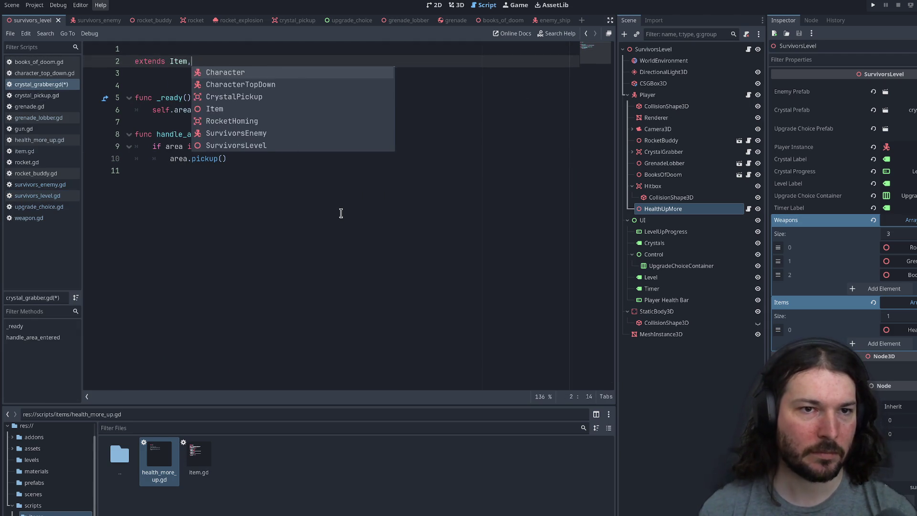
key(ctrl+s)
key(Home)
key(BackSpace)
key(ctrl+s)
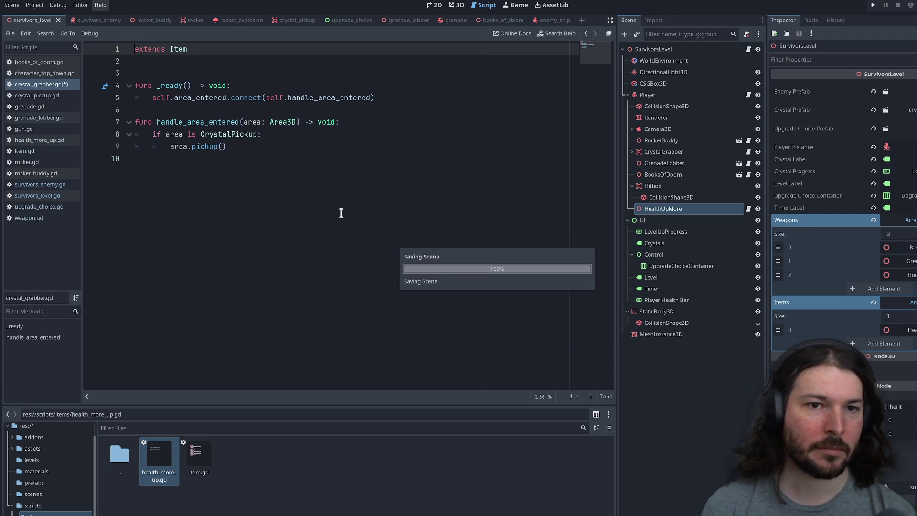
click(341, 213)
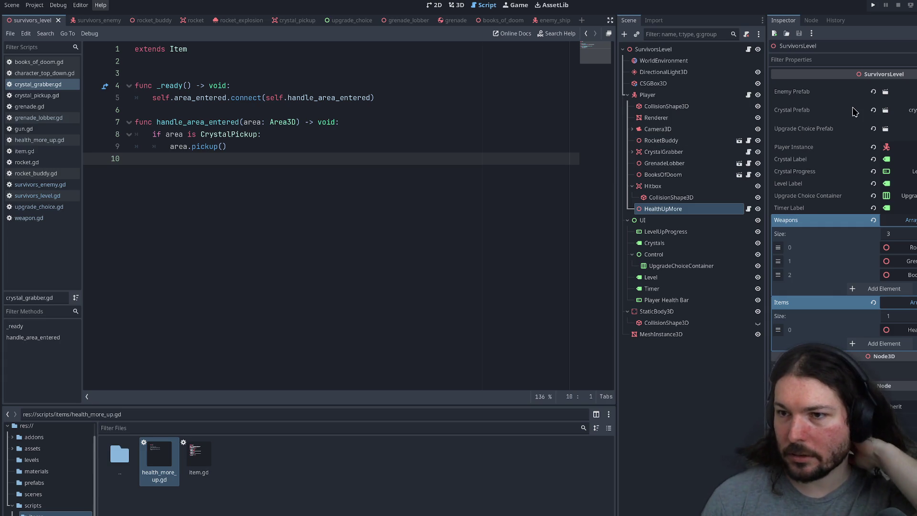
click(675, 153)
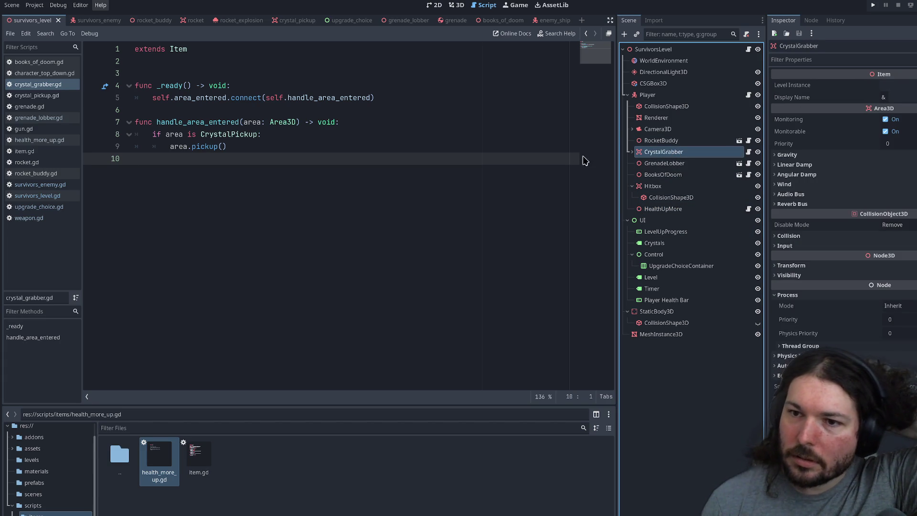
- Inspect CrystalGrabber and its collision sphere in the 3D view, cancelling an accidental move
click(632, 151)
click(651, 165)
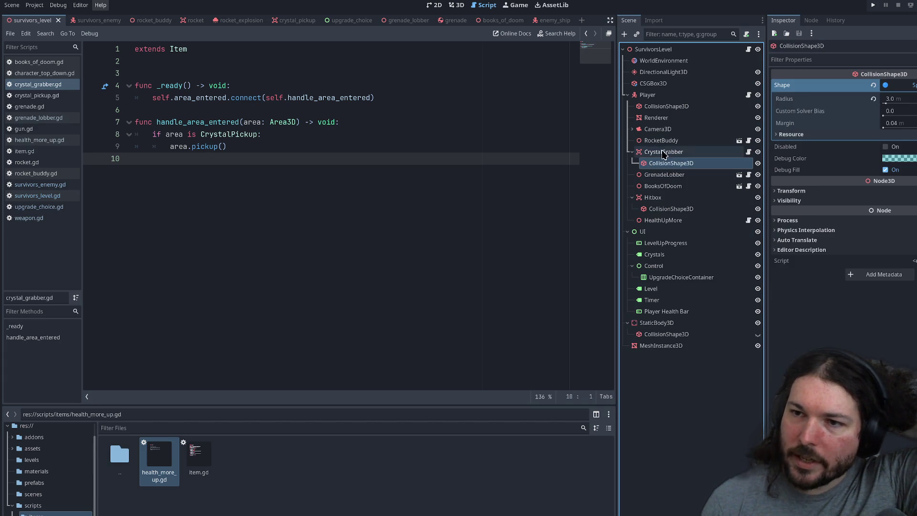
click(457, 5)
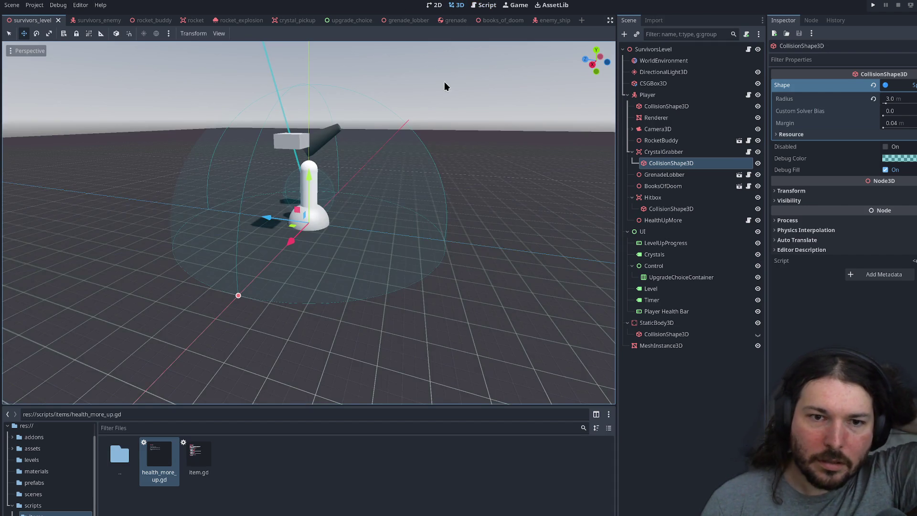
click(661, 151)
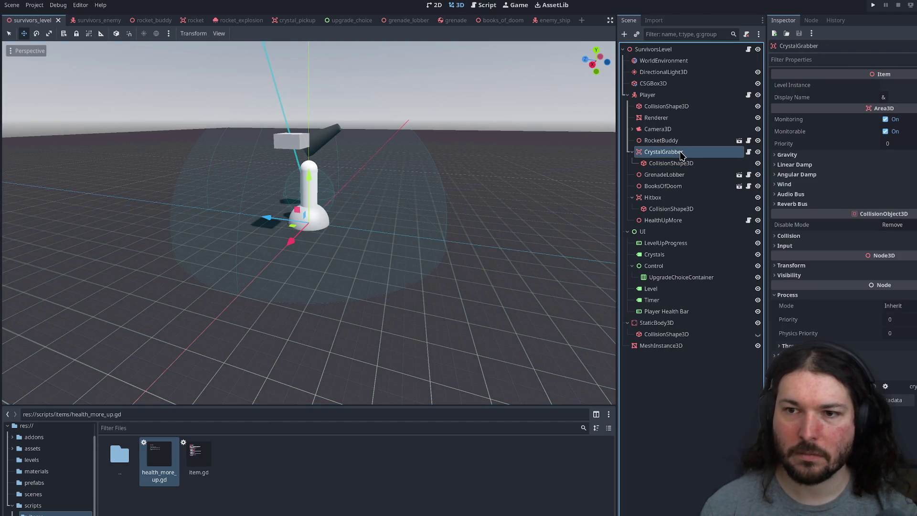
click(481, 296)
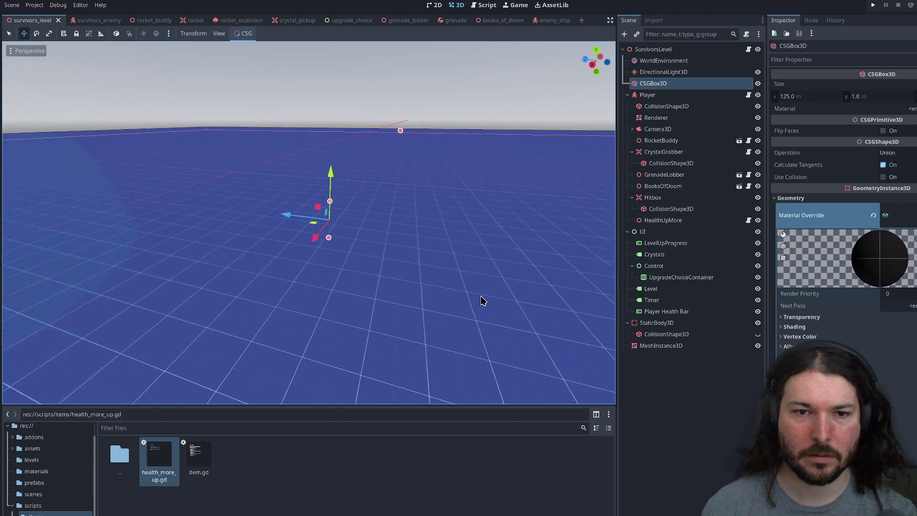
click(664, 152)
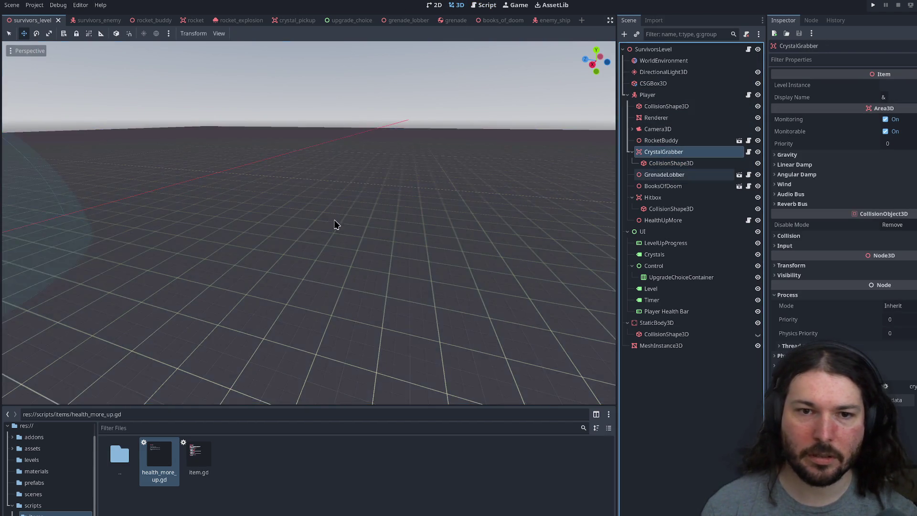
scroll(365, 206, up, 5)
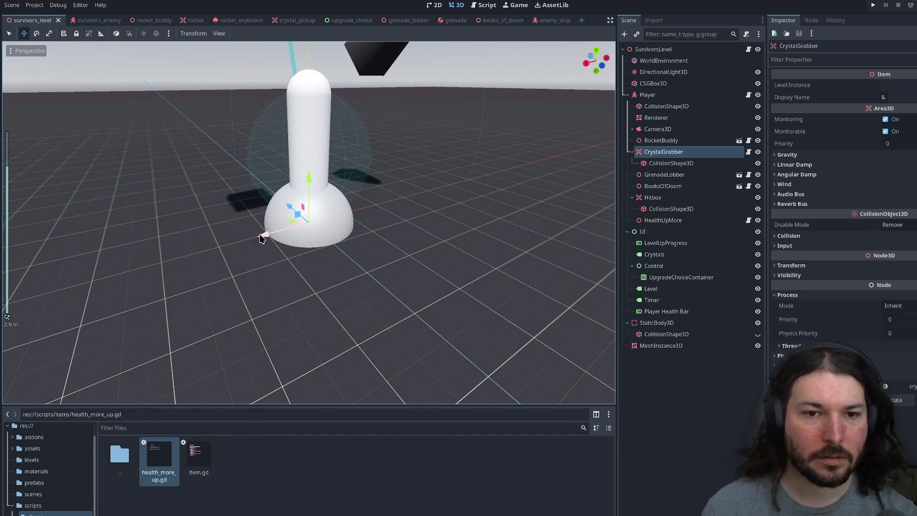
drag(266, 233, 432, 191)
right_click(432, 191)
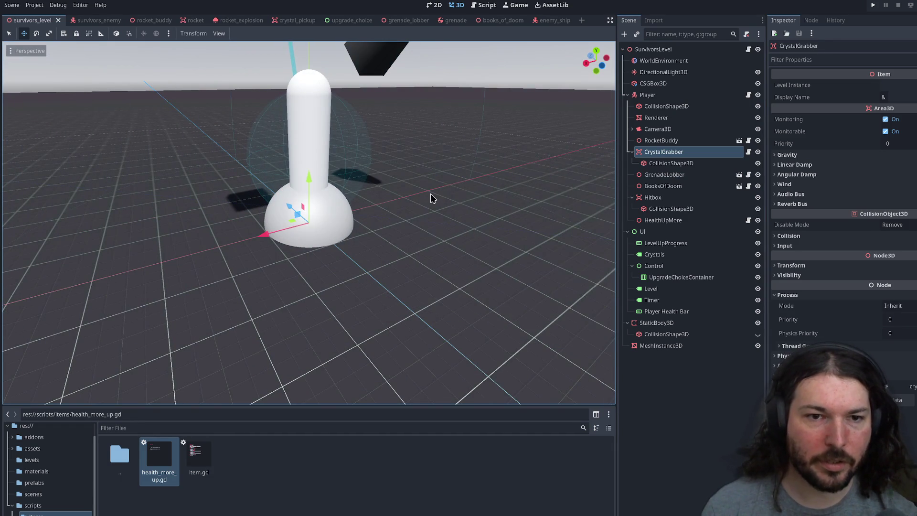
scroll(427, 196, down, 5)
click(656, 163)
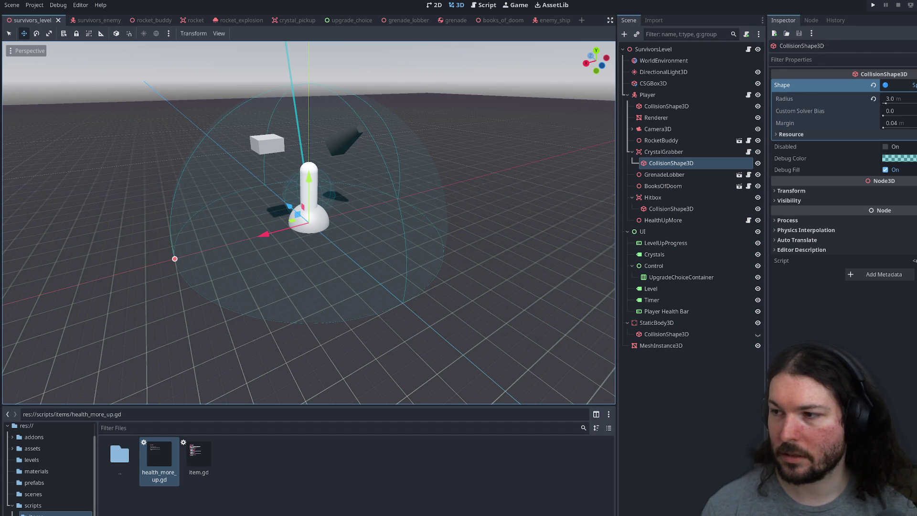
click(705, 385)
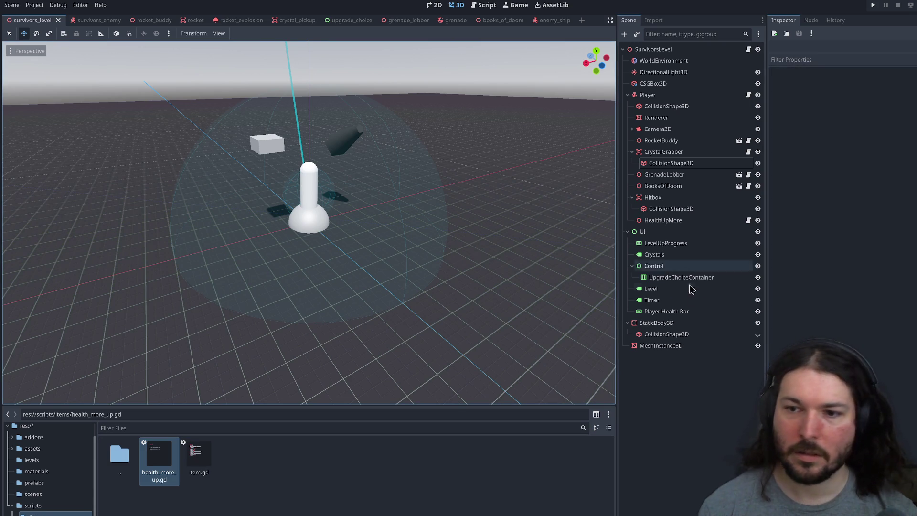
- Rename CrystalGrabber's CollisionShape3D to CrystalGrabHitbox
click(671, 163)
click(683, 151)
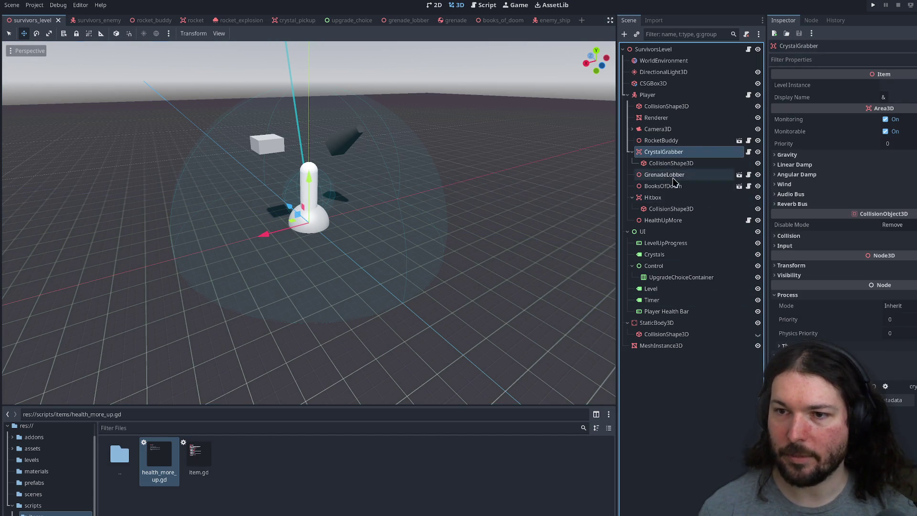
click(658, 163)
key(F2)
text(CrystalGrabHitbox)
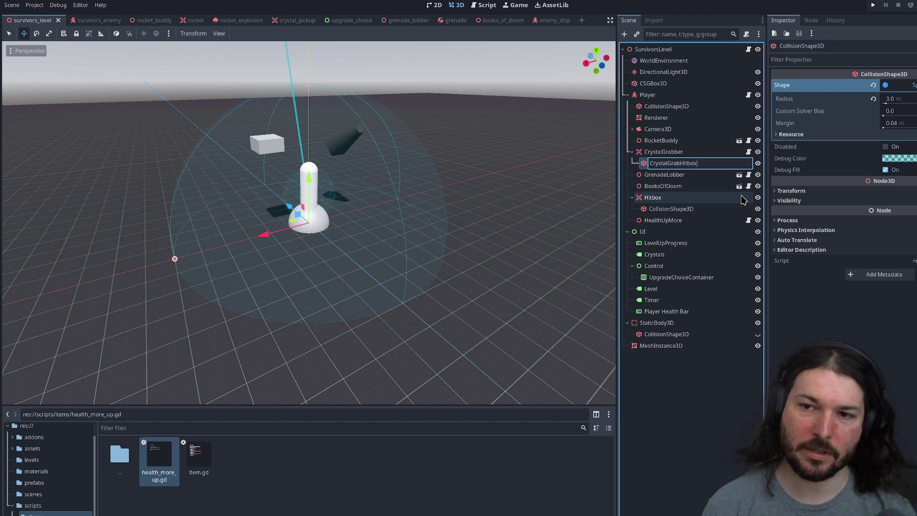
key(Return)
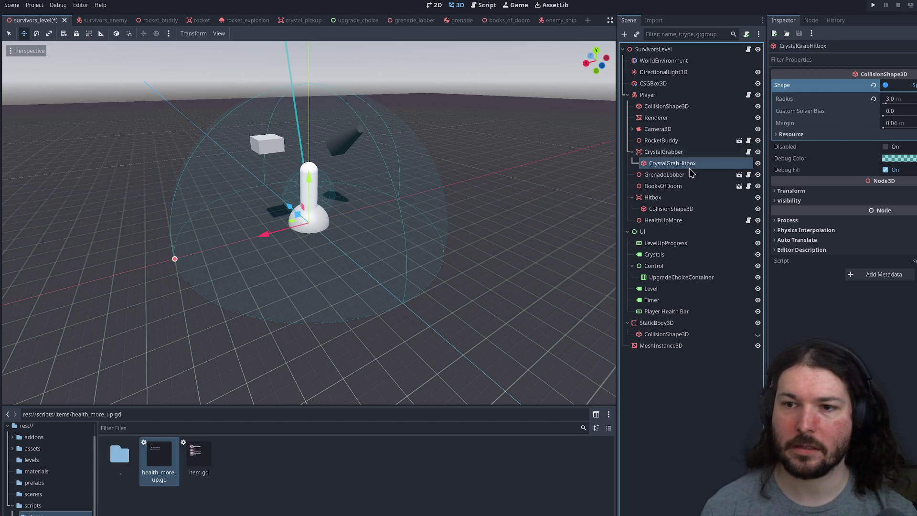
click(748, 152)
- Add 'func radius() -> float:' at the end of crystal_grabber.gd with a placeholder 'return 1.0'
click(268, 62)
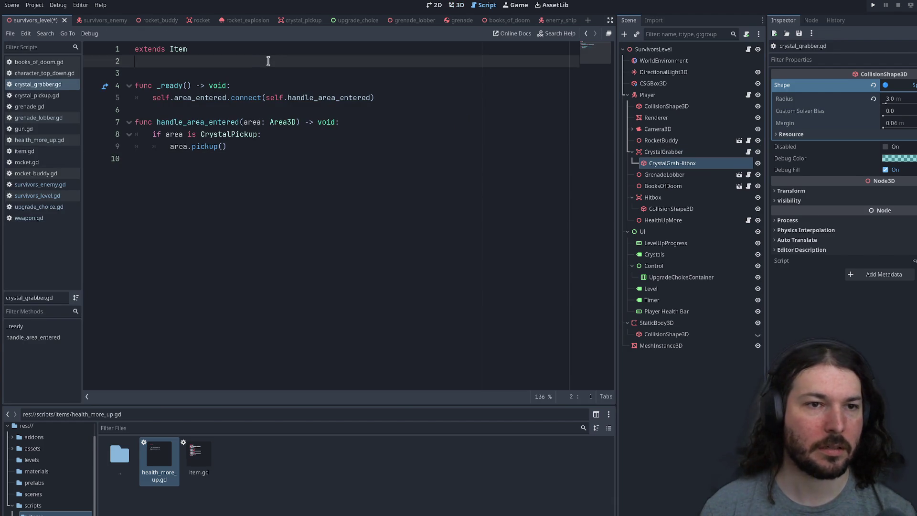
key(Return)
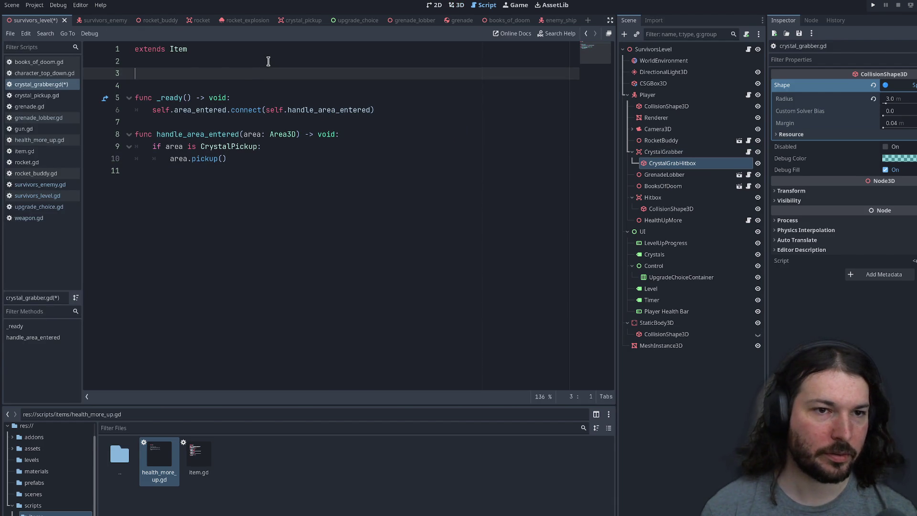
key(Down)
key(Down)
key(Down)
key(Return)
text(func )
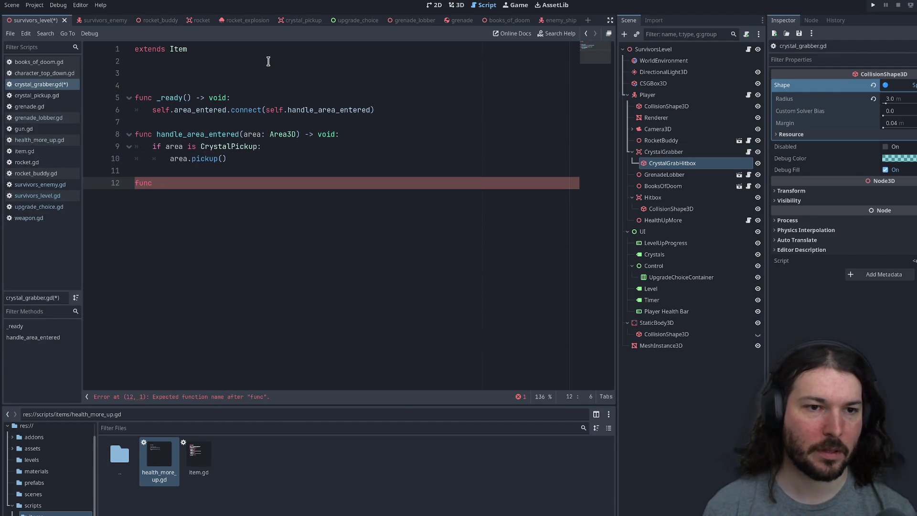
text(radius() -> )
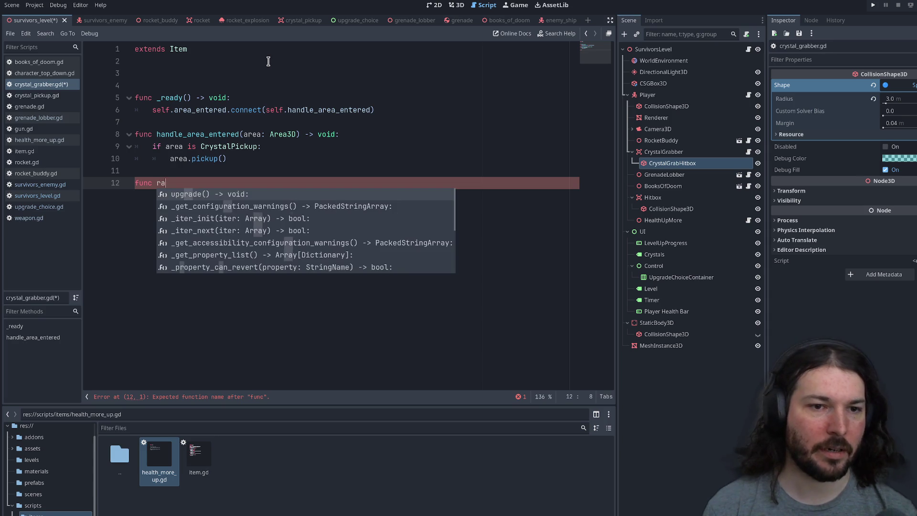
text(float:)
key(Return)
text(return 1.0)
key(ctrl+s)
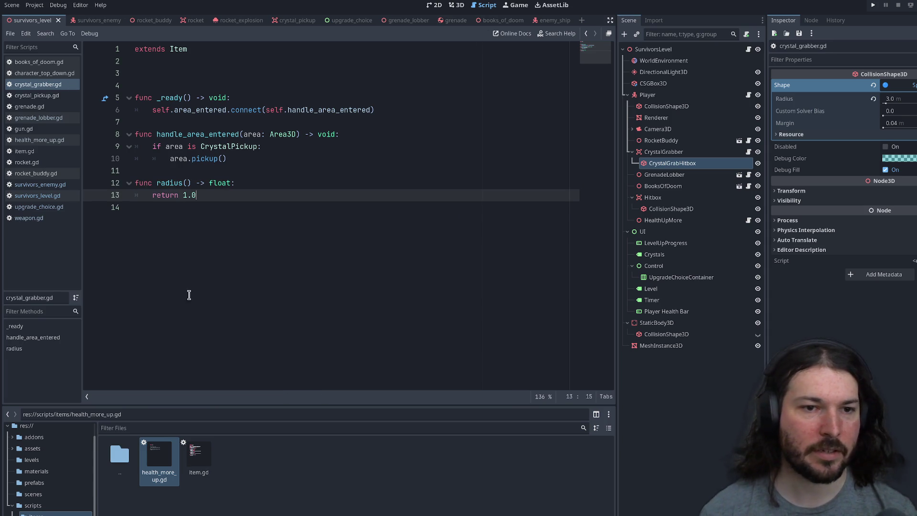
- Check the level variable defined in item.gd
click(210, 73)
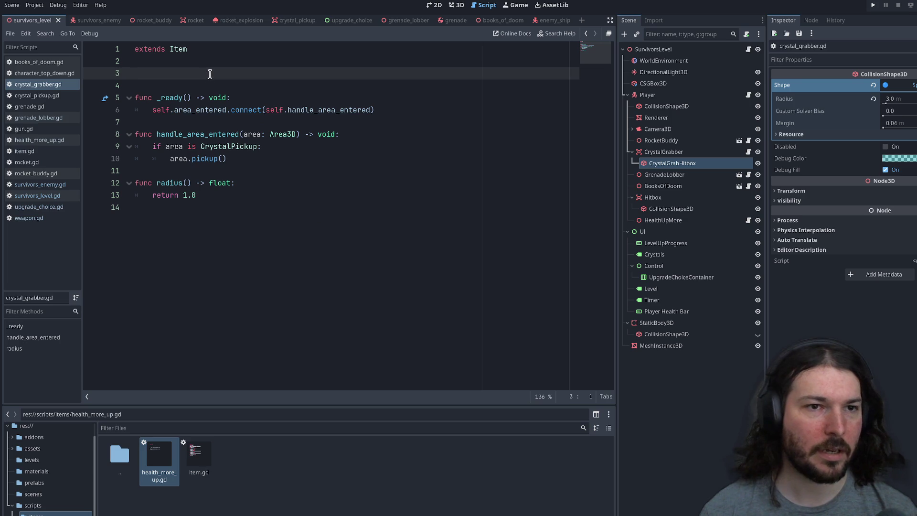
text(level)
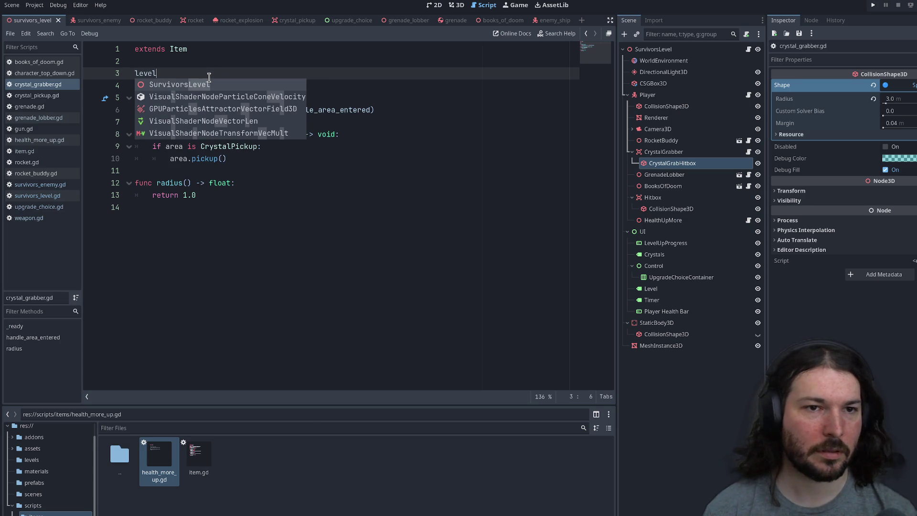
key(ctrl+s)
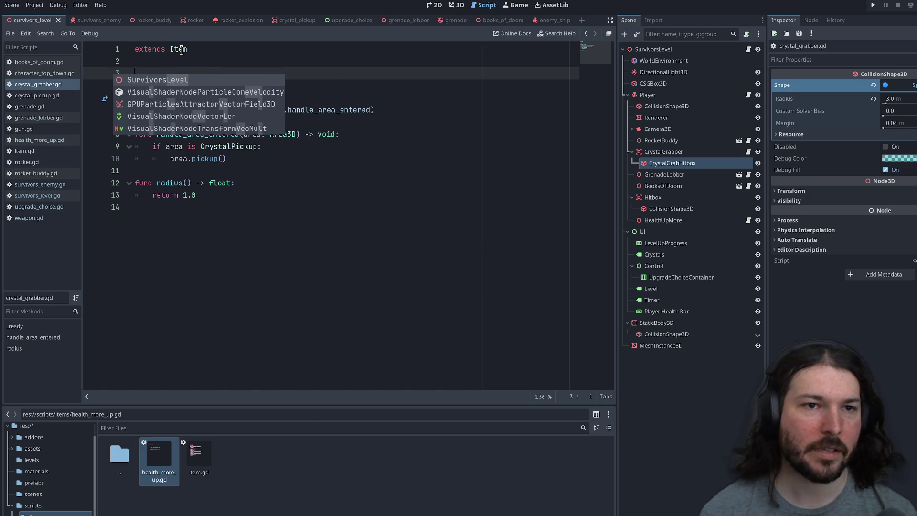
ctrl+click(182, 49)
double_click(161, 110)
click(312, 62)
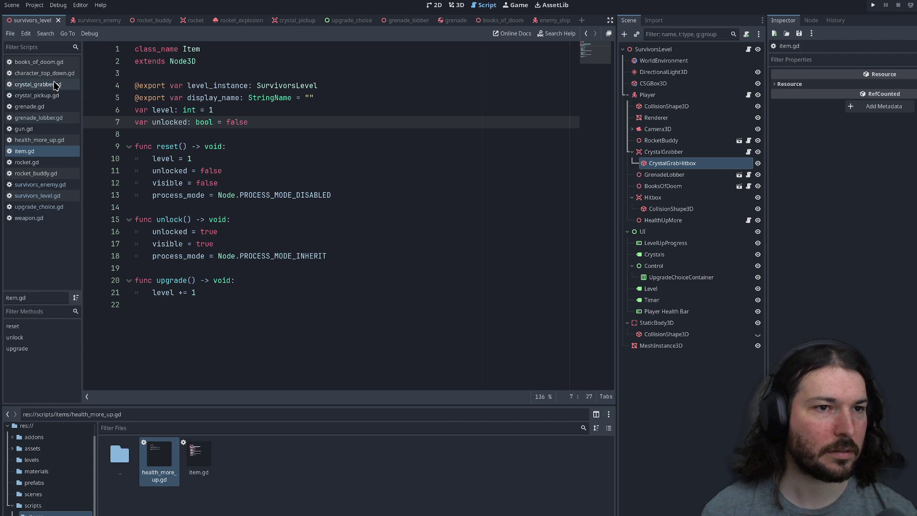
click(39, 84)
- Make radius() return 'level * 1.0' in place of the old 'return 1.0' line
click(244, 75)
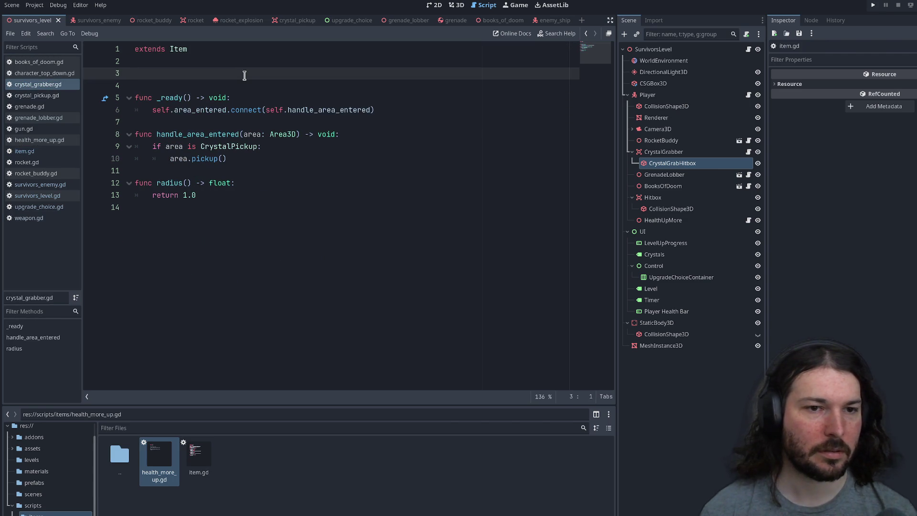
key(Down)
key(Down)
key(Down)
key(End)
key(Return)
text(level * 1.0)
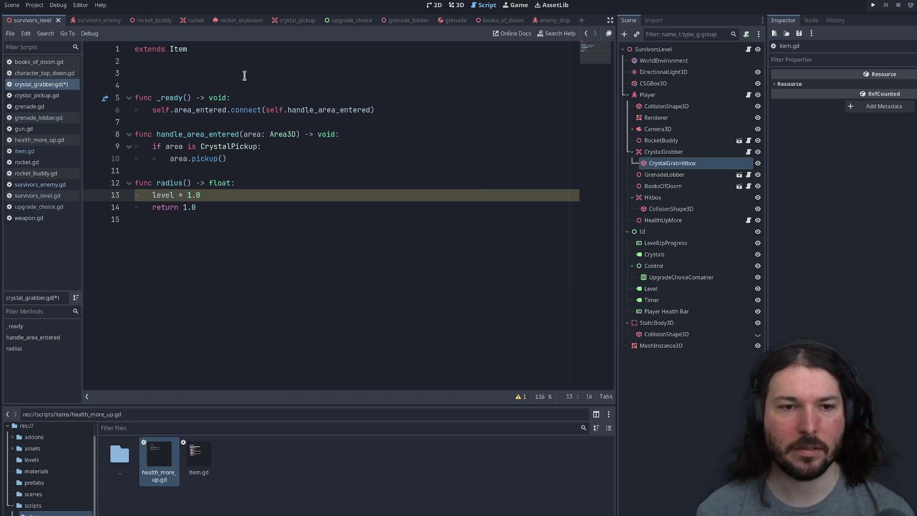
key(Home)
text(return)
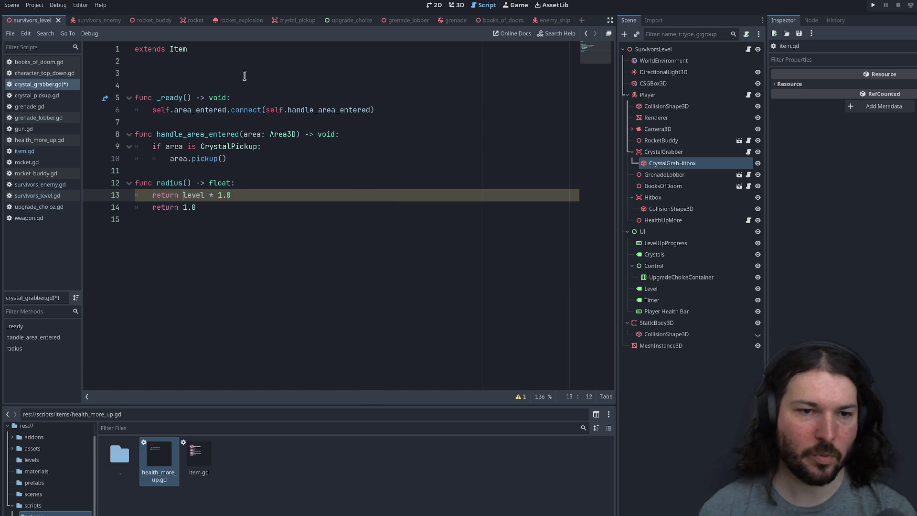
key(Down)
key(shift+Home)
key(BackSpace)
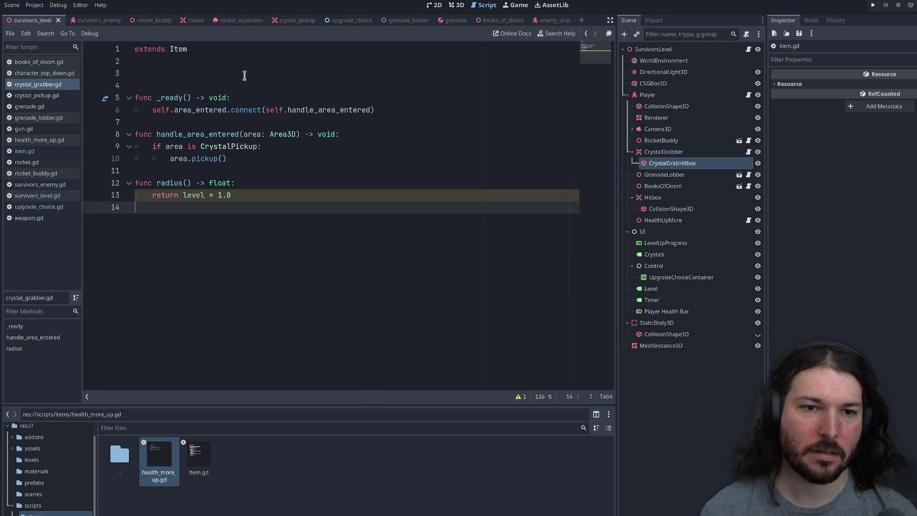
- Set the CrystalGrabHitbox sphere radius to 1.0 m, undo a stray change, and save the scene
click(695, 164)
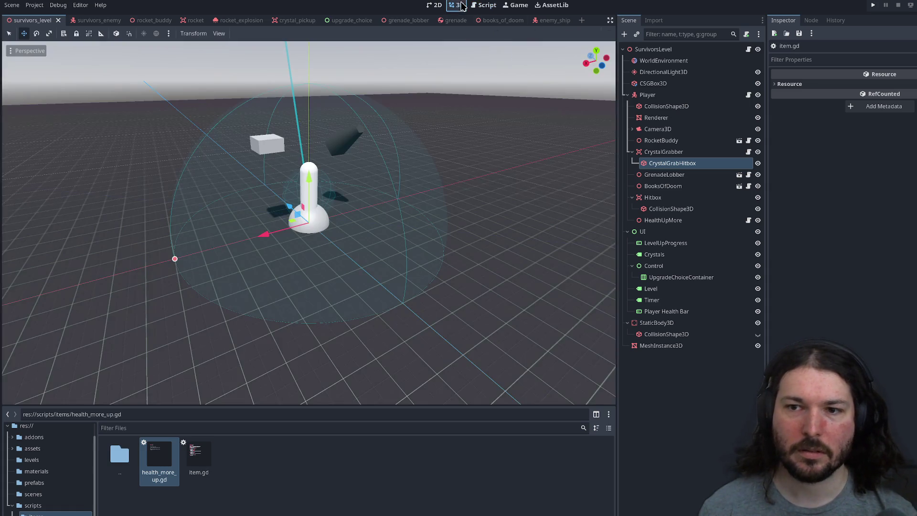
click(695, 164)
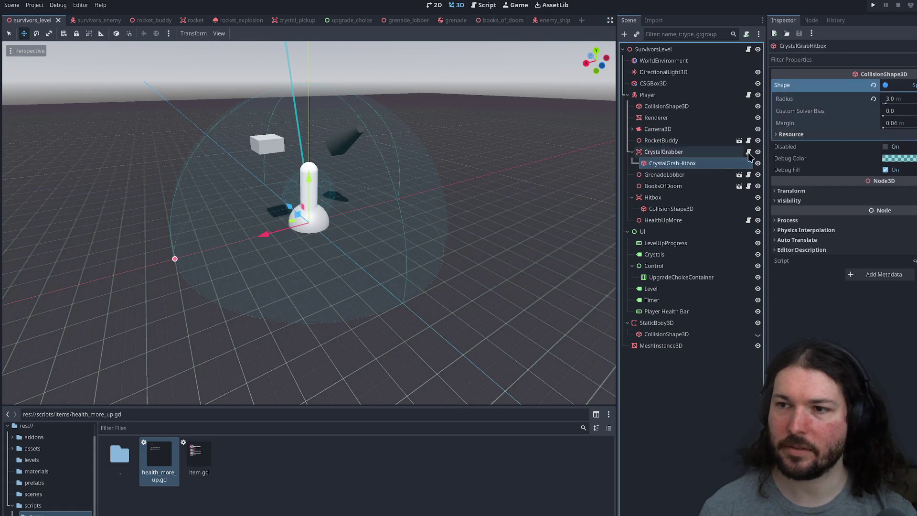
click(891, 100)
text(1)
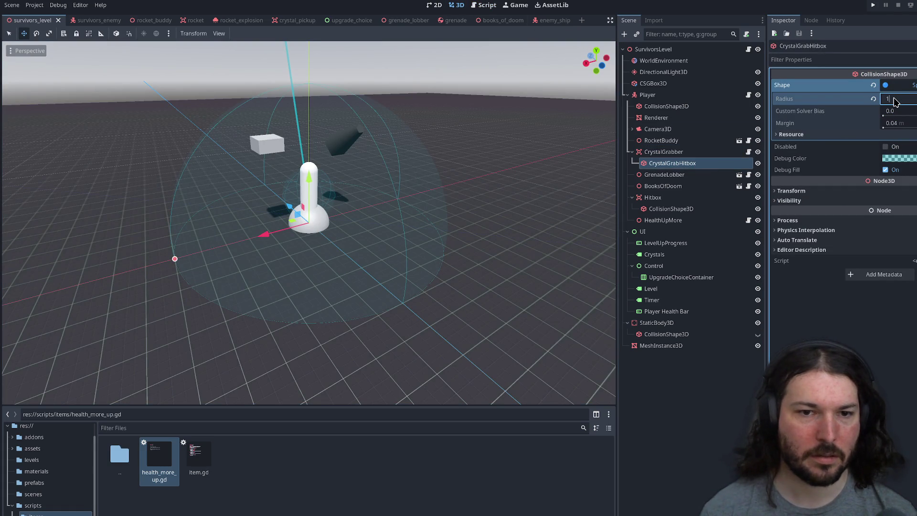
key(Return)
mouse_move(517, 247)
mouse_down()
mouse_move(436, 251)
mouse_move(517, 254)
mouse_move(476, 261)
mouse_up()
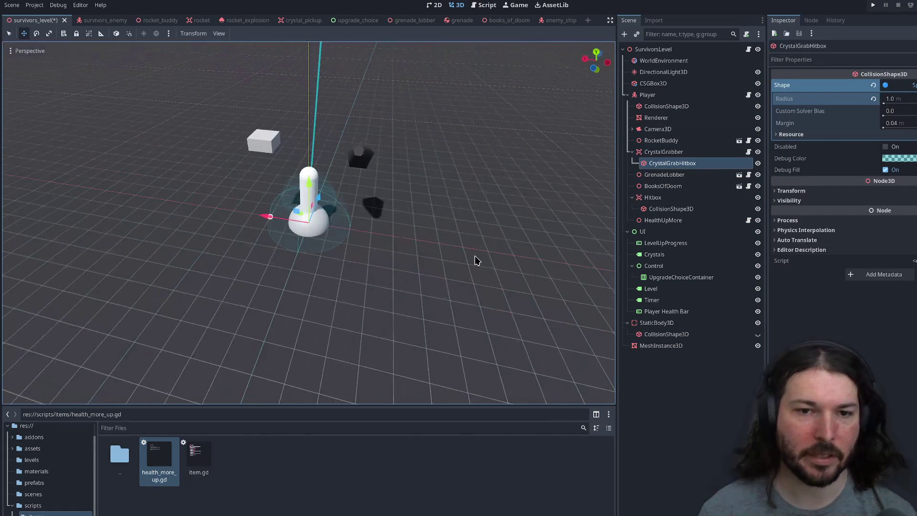
mouse_move(282, 229)
mouse_down()
mouse_move(151, 196)
mouse_move(161, 196)
mouse_up()
key(ctrl+z)
key(ctrl+s)
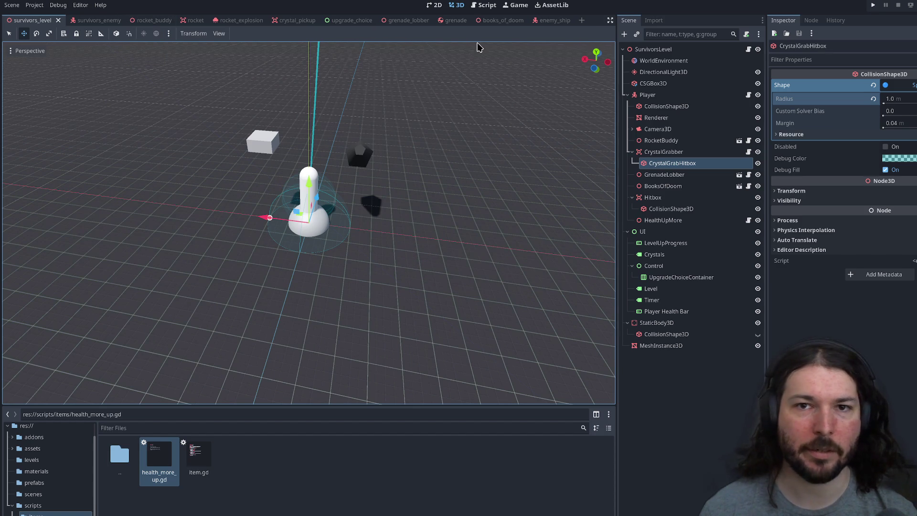
click(483, 5)
click(304, 191)
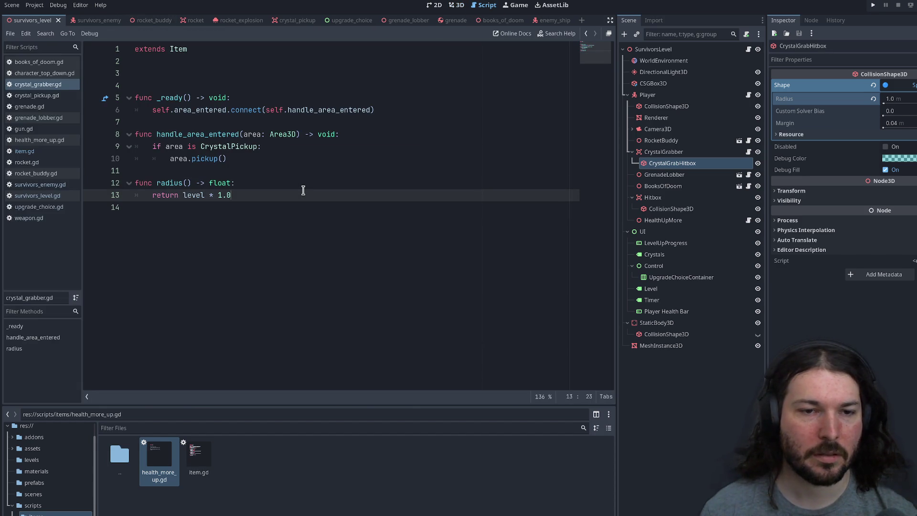
- Change line 13 of radius() to 'return 1.0 + level * 0.5'
key(ctrl+Left)
key(ctrl+Left)
key(ctrl+Left)
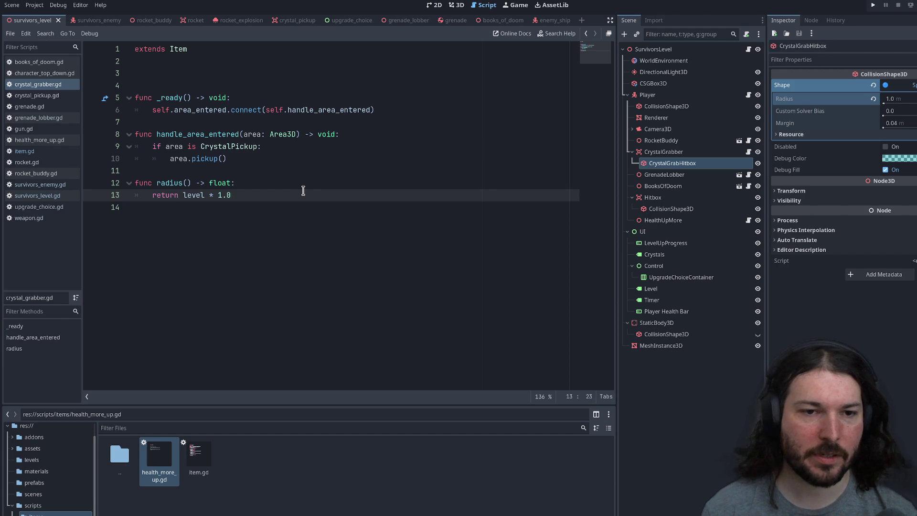
text(1.0 +)
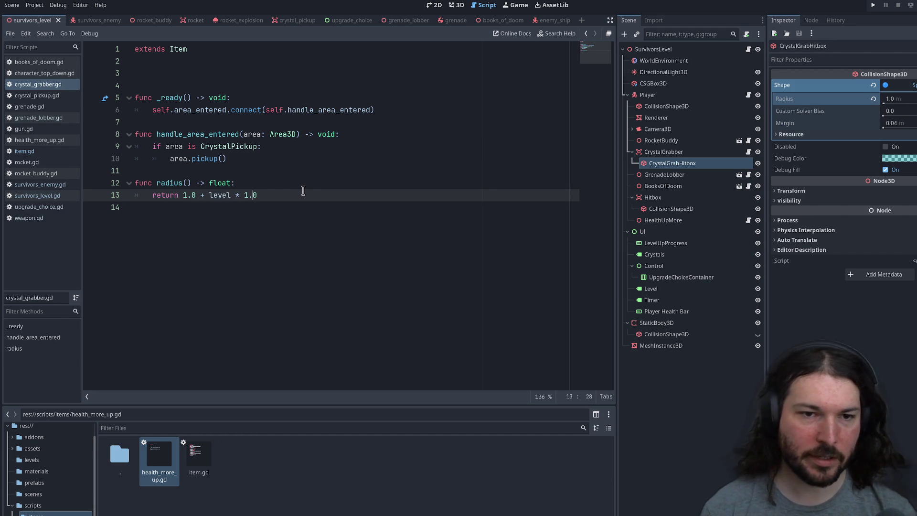
key(End)
key(shift+Left)
key(shift+Left)
key(shift+Left)
text(0.5)
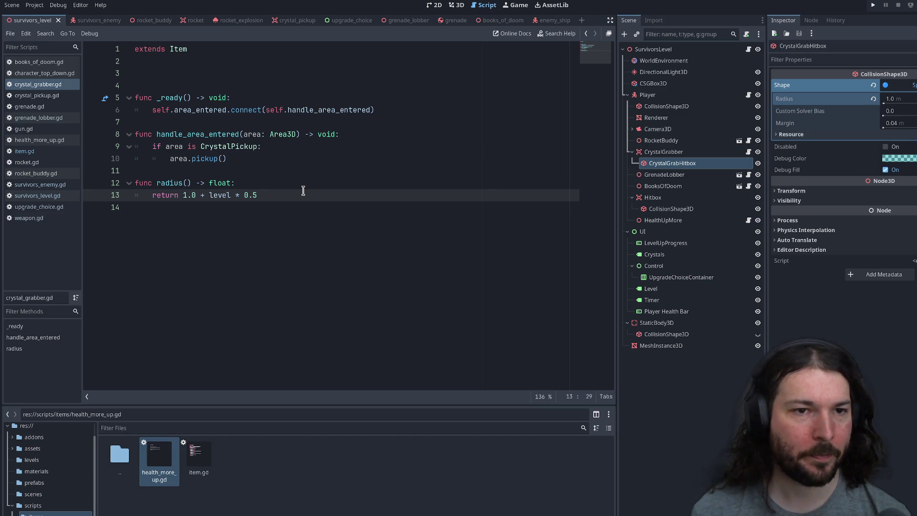
key(Up)
key(Up)
key(Up)
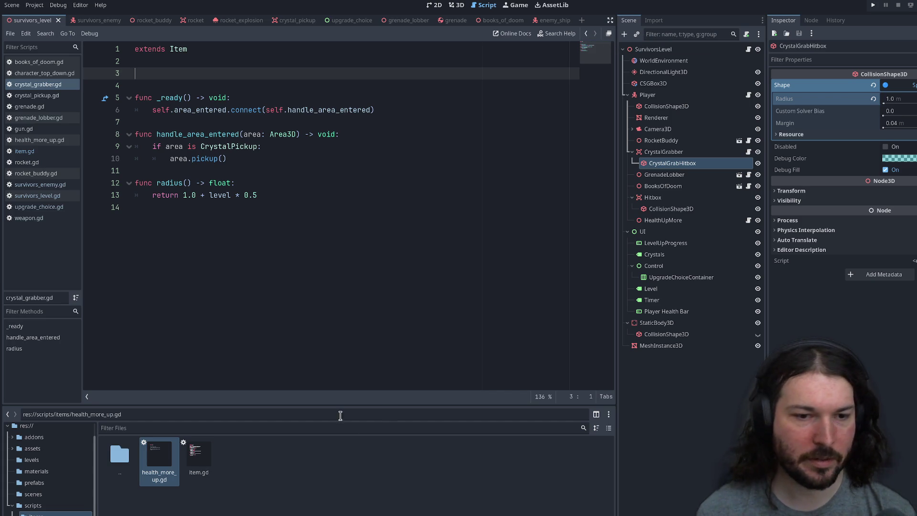
click(541, 400)
click(544, 377)
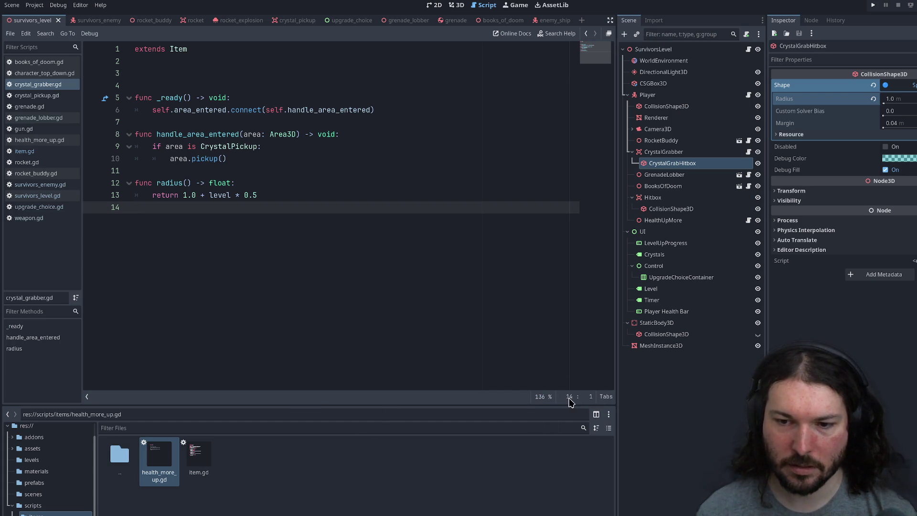
click(35, 5)
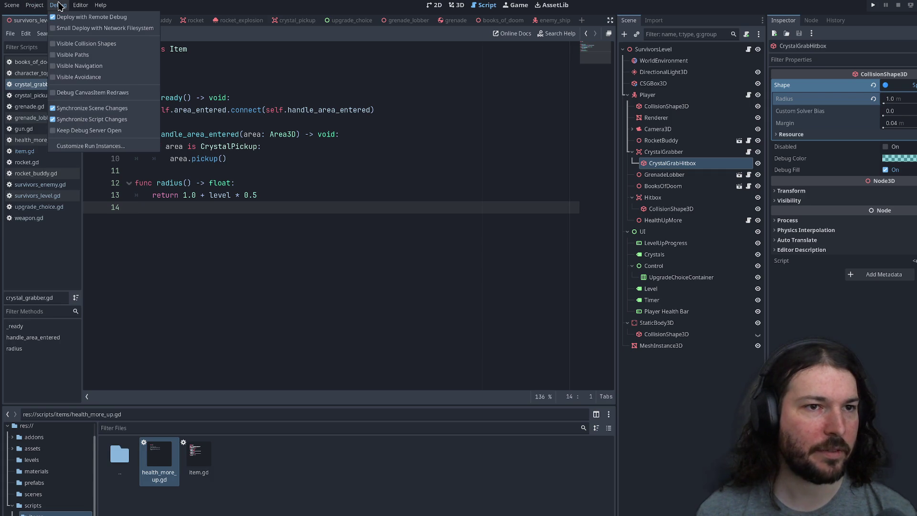
click(72, 5)
click(80, 5)
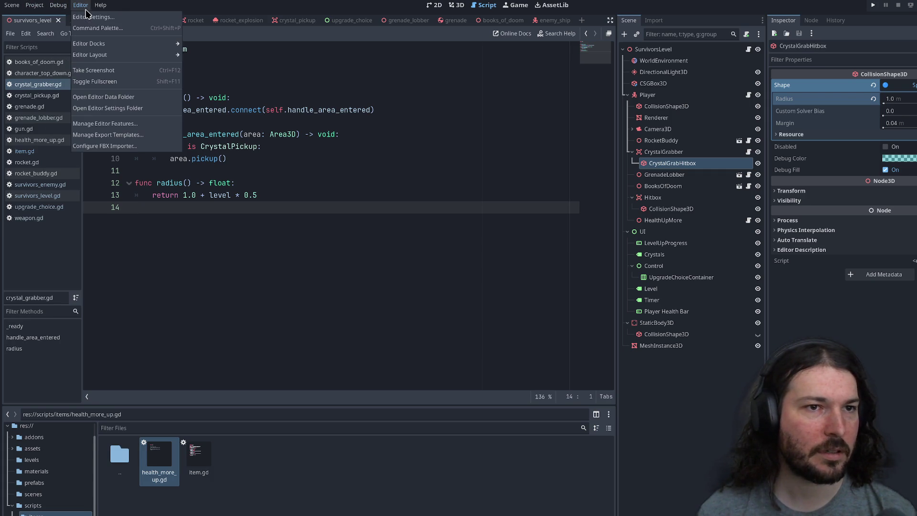
mouse_move(91, 47)
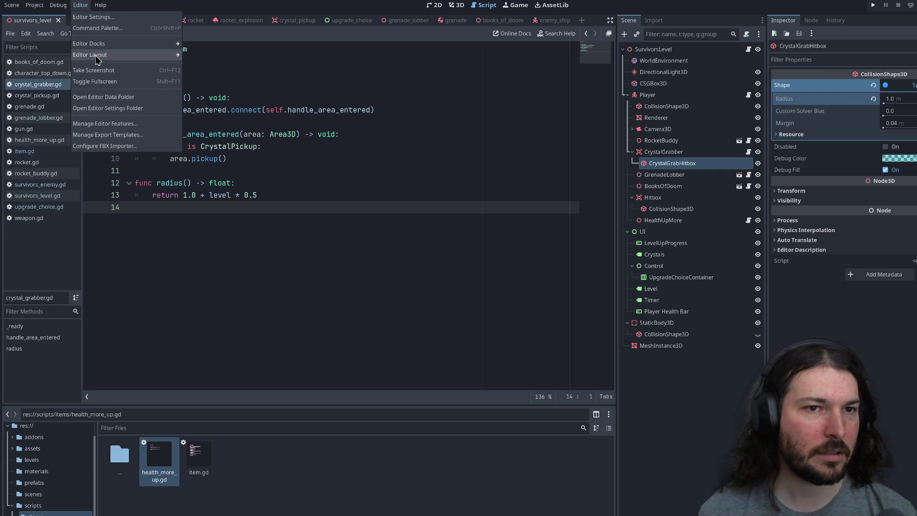
click(68, 38)
click(26, 34)
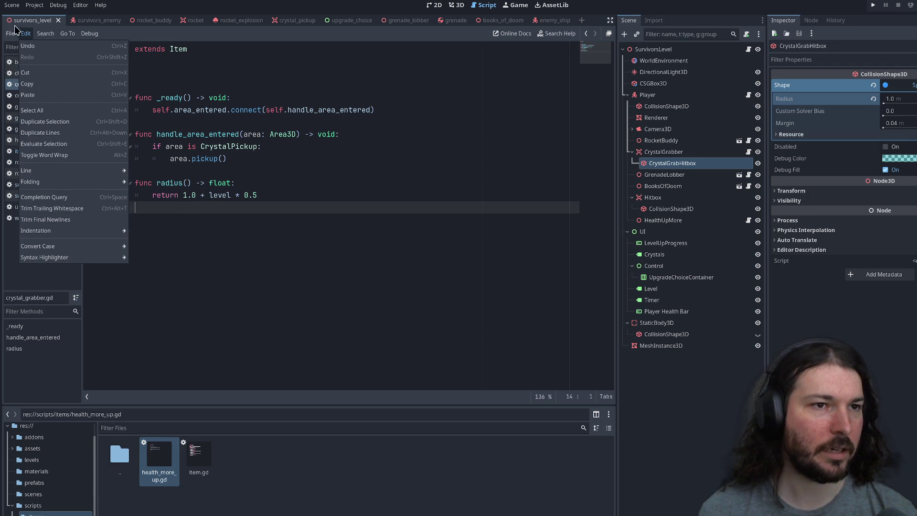
mouse_move(10, 33)
mouse_move(67, 224)
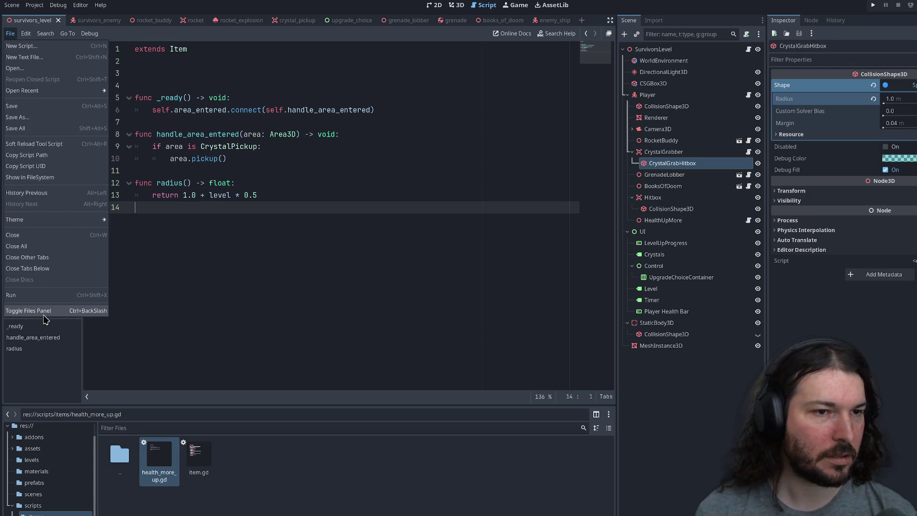
mouse_move(69, 37)
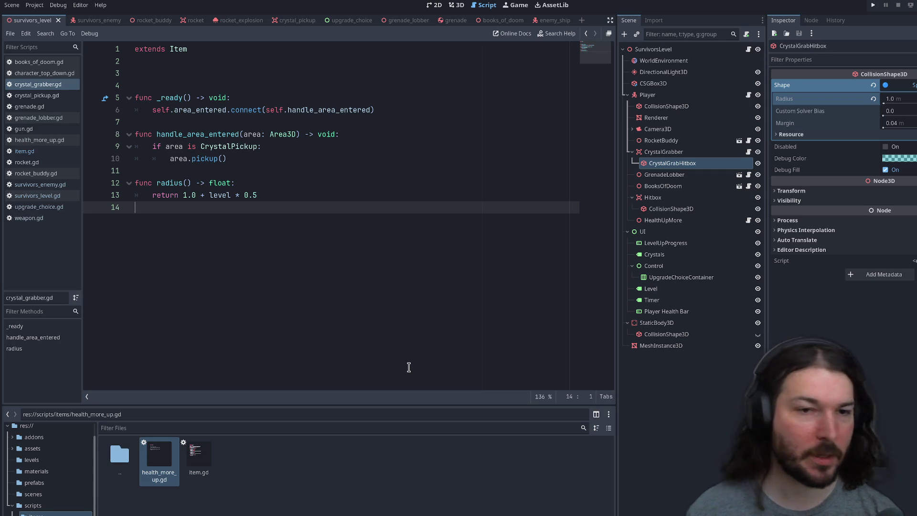
- Check the unlock function in item.gd before writing on line 3 of crystal_grabber.gd
click(269, 71)
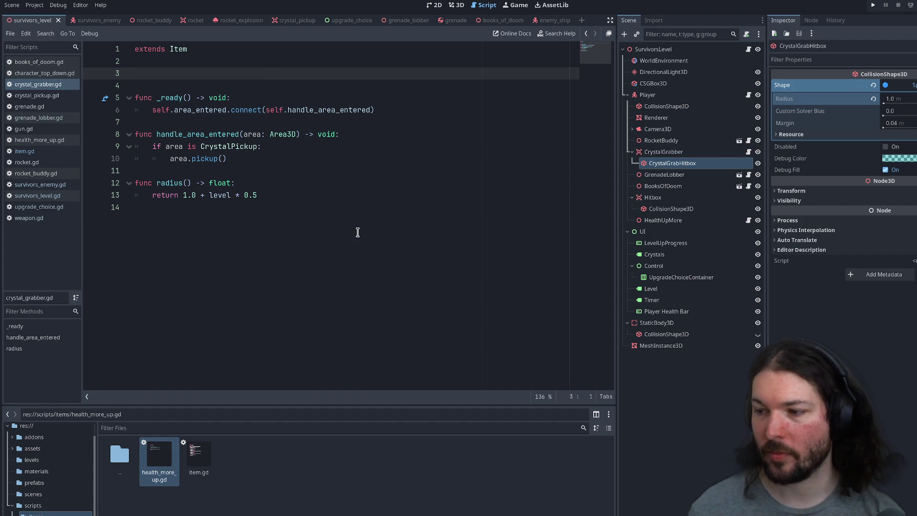
click(450, 320)
click(242, 71)
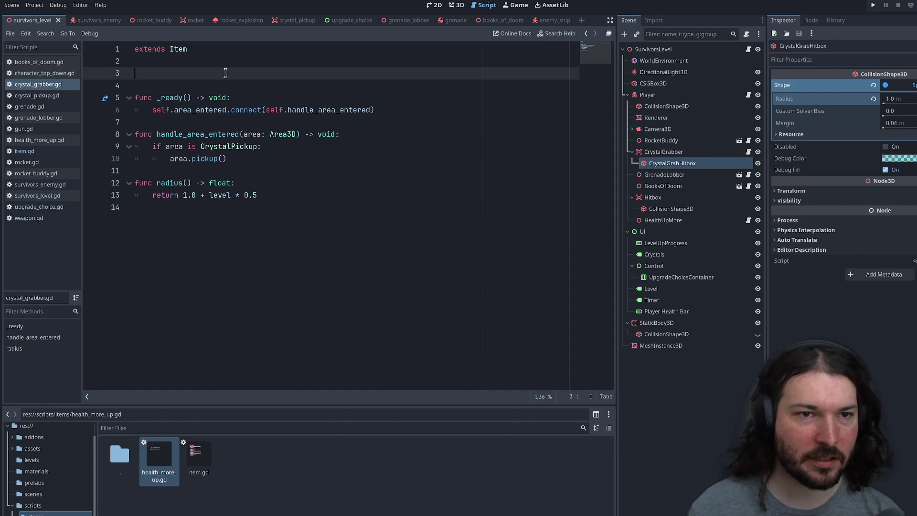
click(249, 299)
click(228, 72)
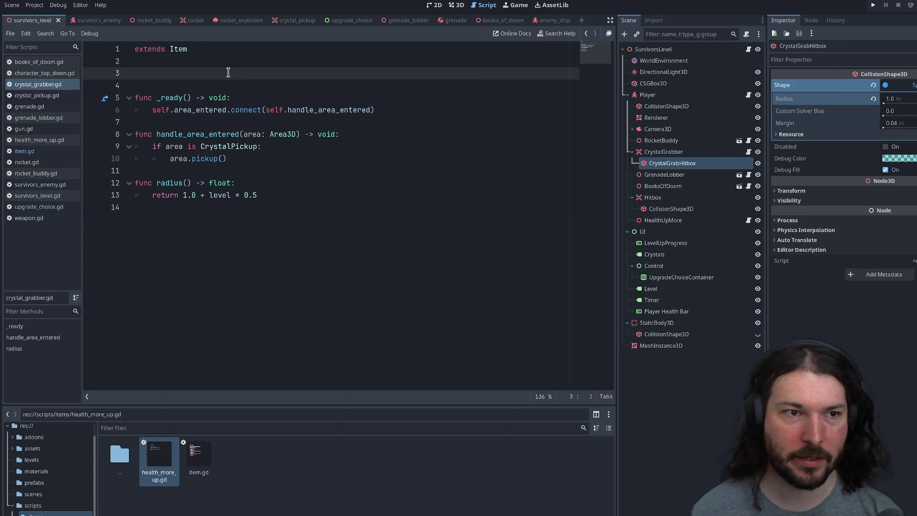
click(303, 202)
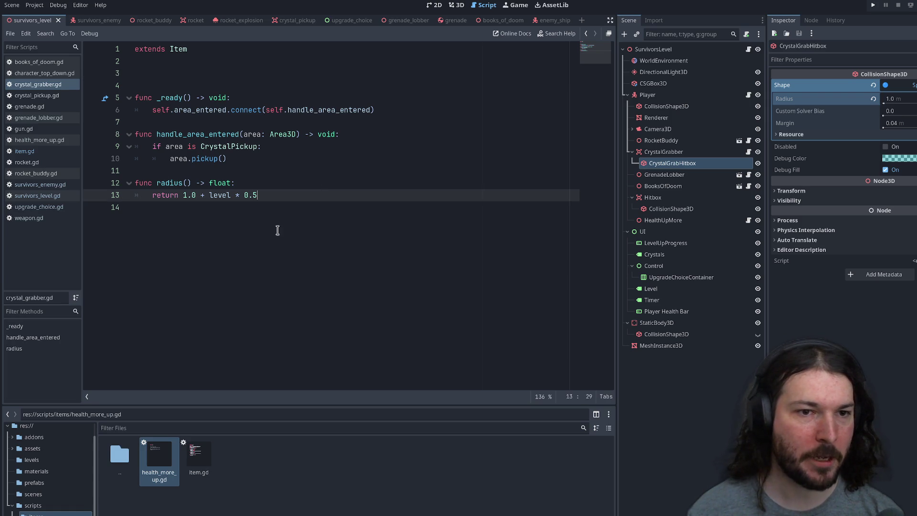
click(208, 97)
click(24, 150)
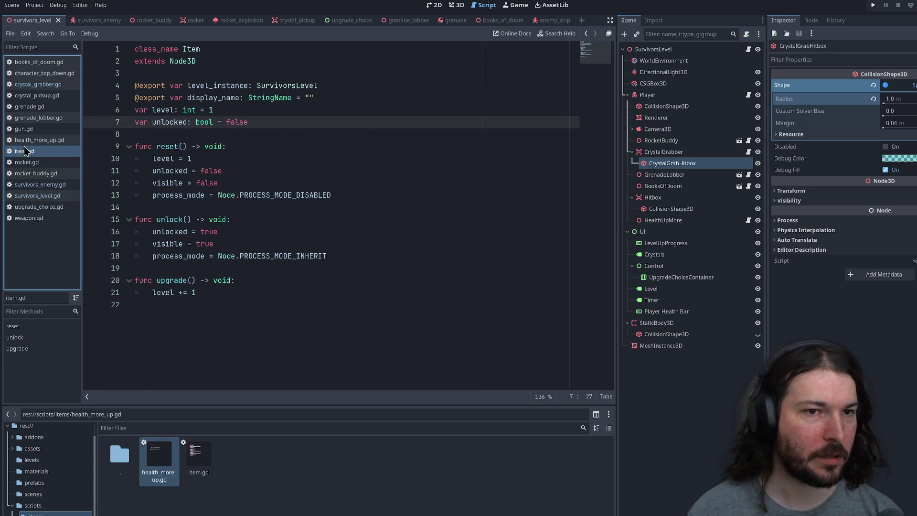
click(165, 135)
double_click(170, 219)
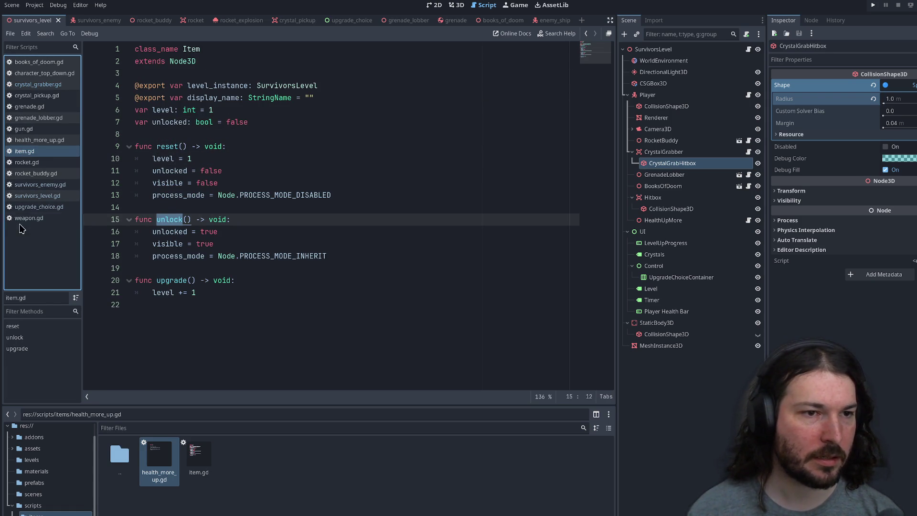
click(38, 84)
- Review grenade_lobber.gd's upgrade() override, selecting its header and super() call
click(38, 95)
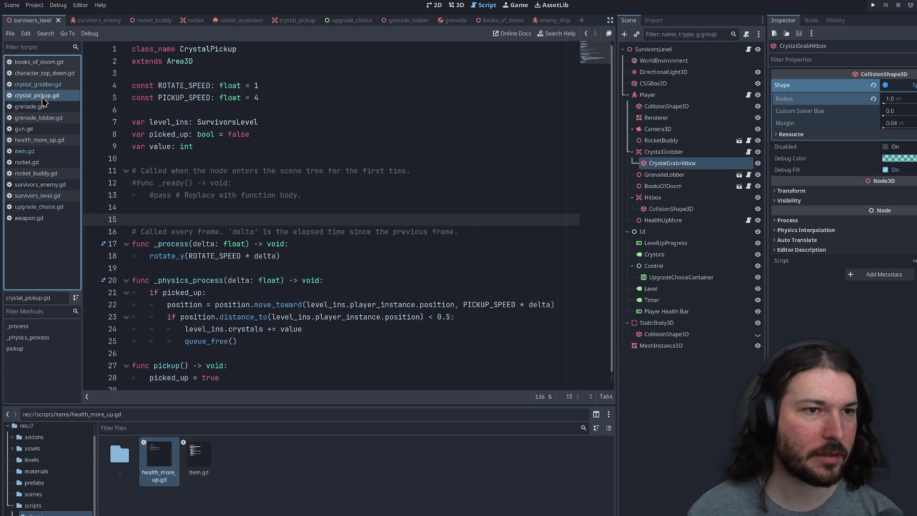
click(48, 118)
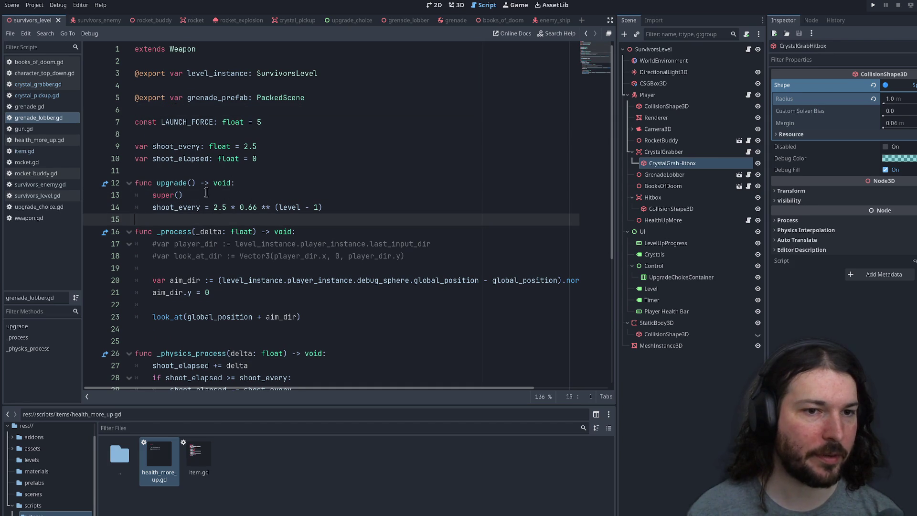
drag(195, 195, 123, 183)
click(305, 194)
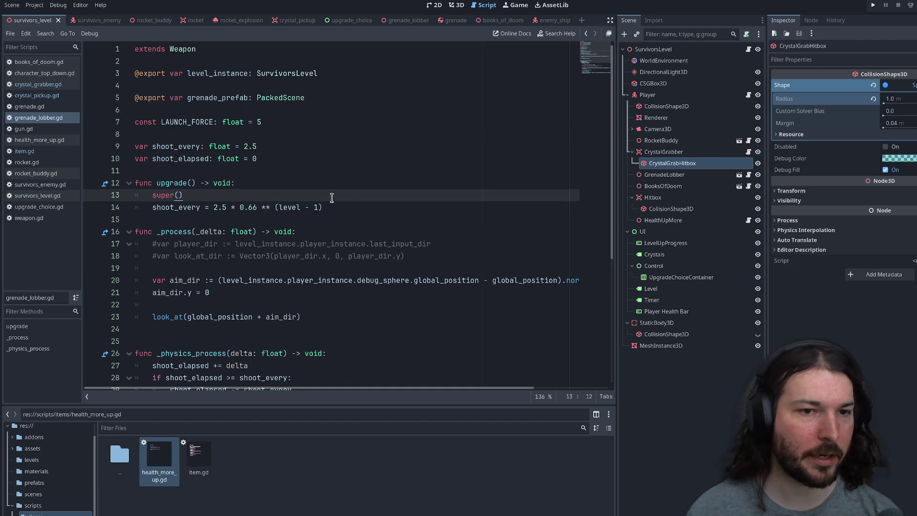
drag(194, 195, 100, 187)
key(ctrl+c)
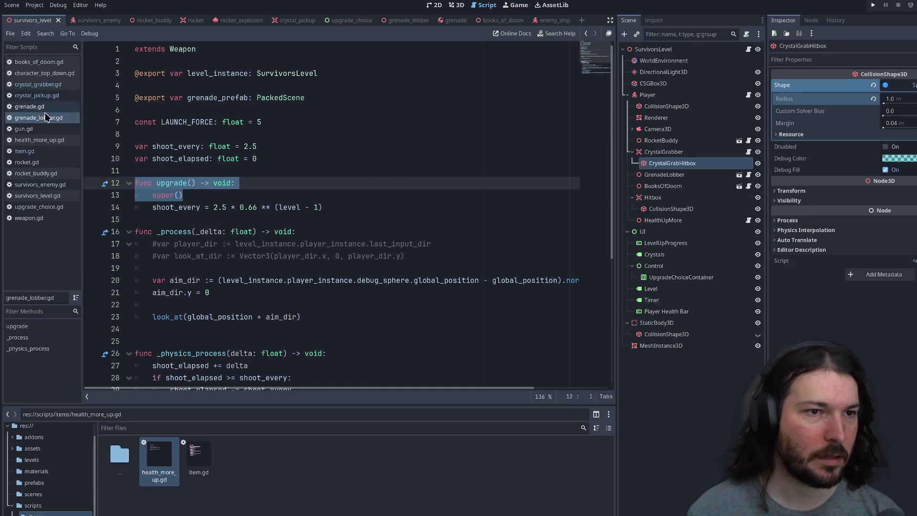
- Look over the opening lines of health_more_up.gd
click(50, 140)
click(254, 61)
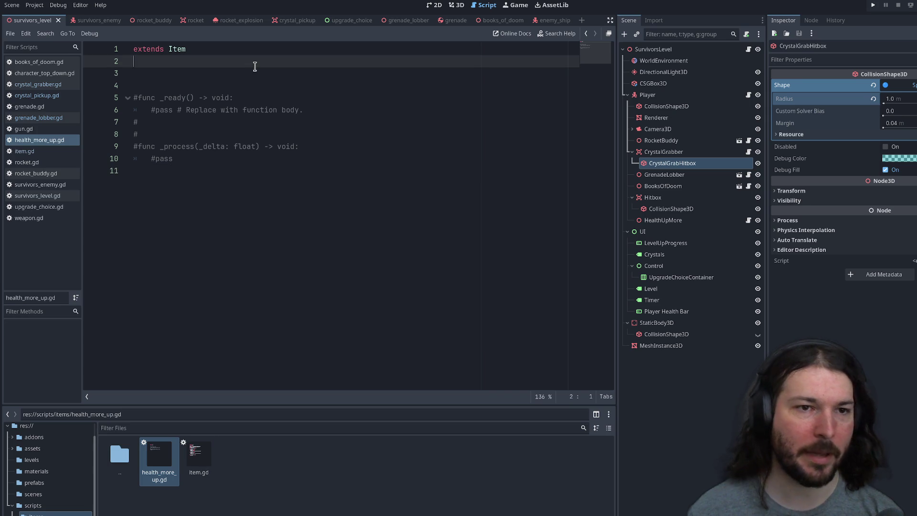
click(55, 140)
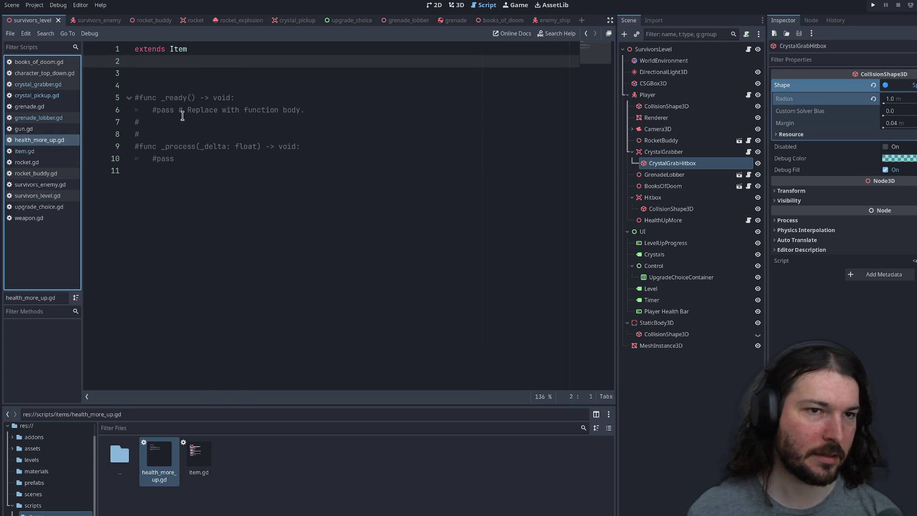
click(203, 73)
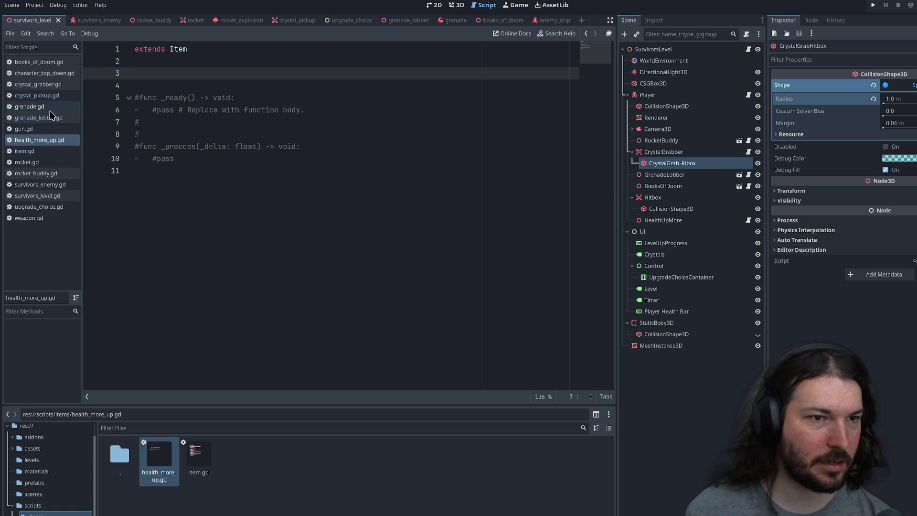
click(48, 84)
- Paste the upgrade() override into crystal_grabber.gd, add 'export var hitbox: Area3D' above it, and save
click(296, 70)
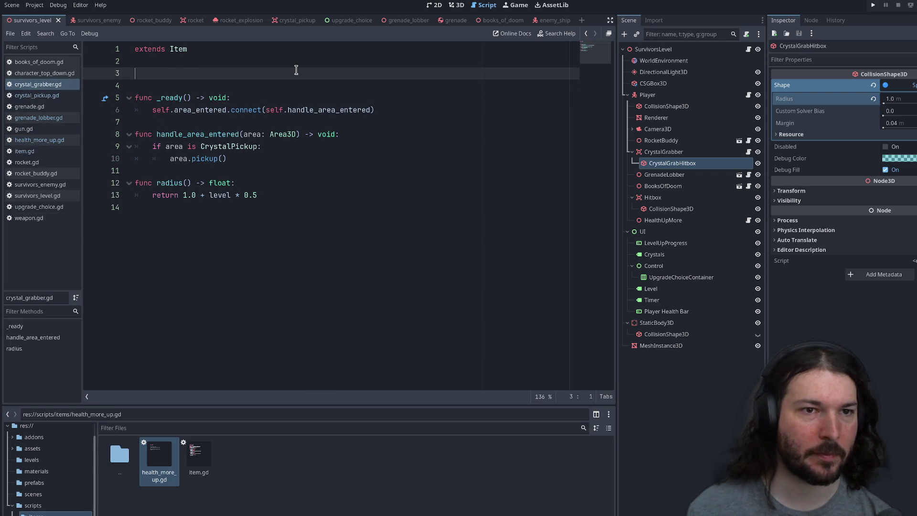
key(ctrl+v)
key(Return)
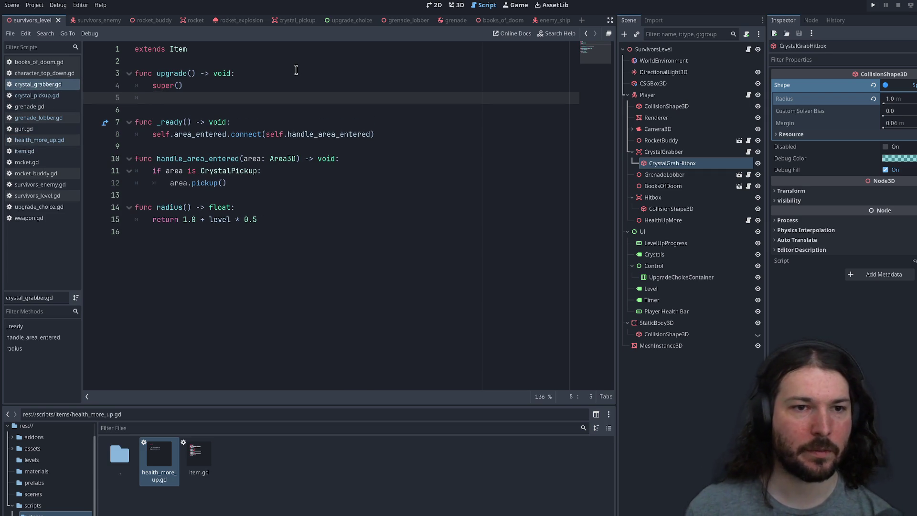
key(Up)
key(Up)
key(ctrl+shift+Return)
key(ctrl+shift+Return)
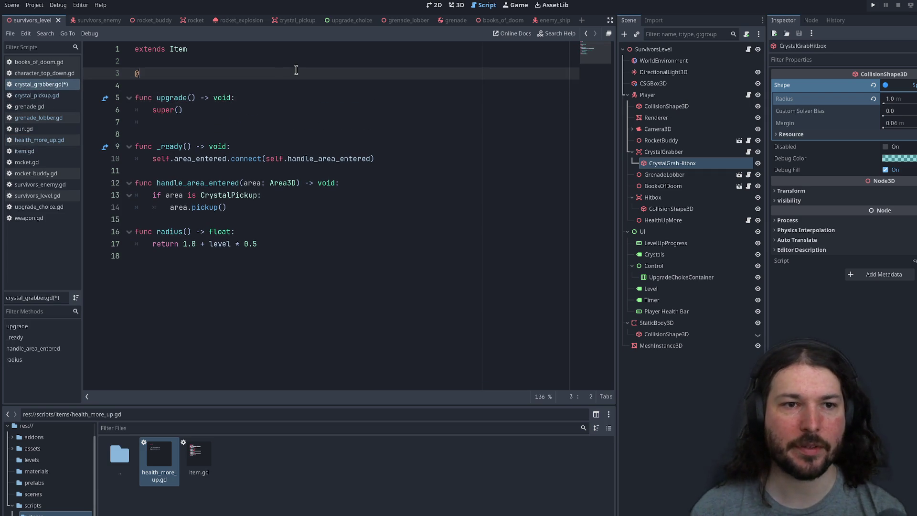
text(export var hitbox)
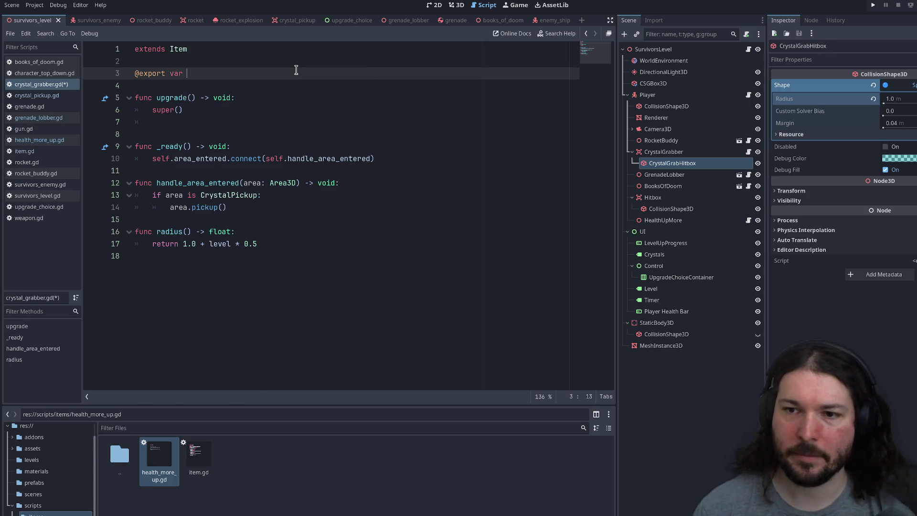
text(: Area3D)
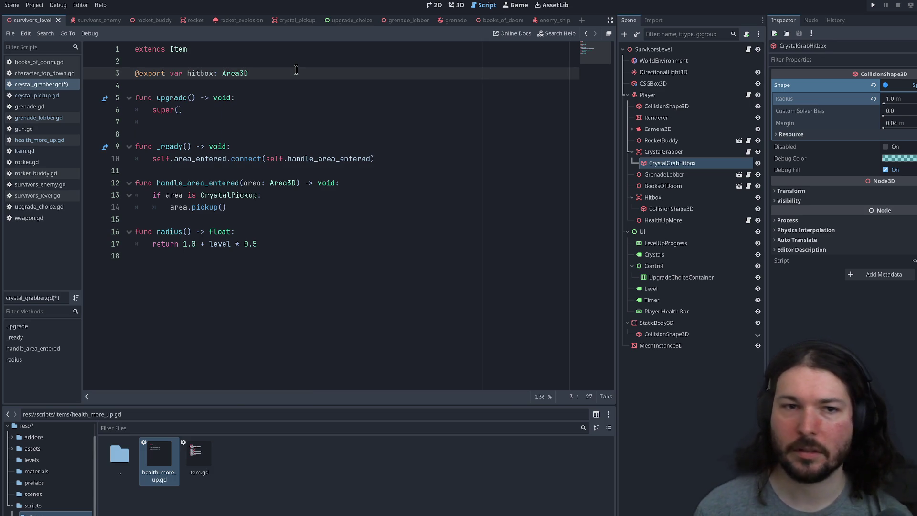
key(ctrl+s)
- Start a hitbox.shap line in upgrade() and change the hitbox type to CollisionShape3D
key(Down)
key(Down)
key(Down)
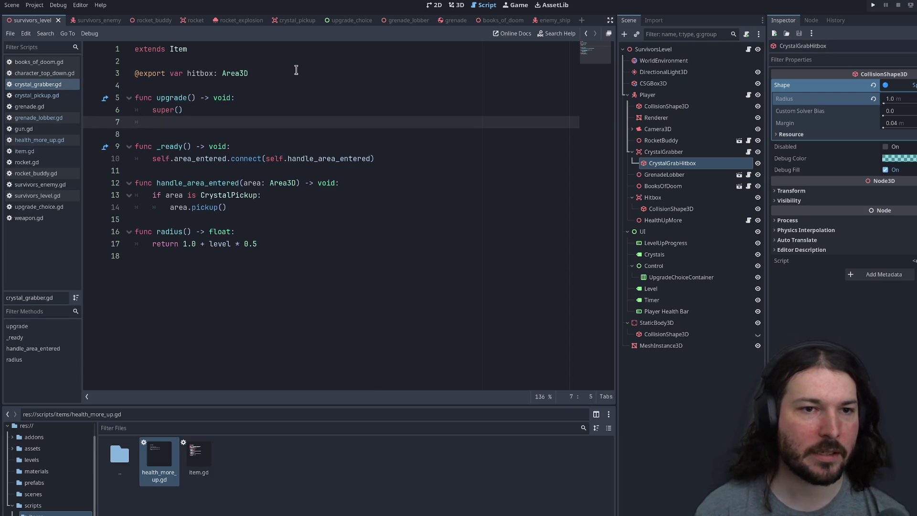
text(hitbox.)
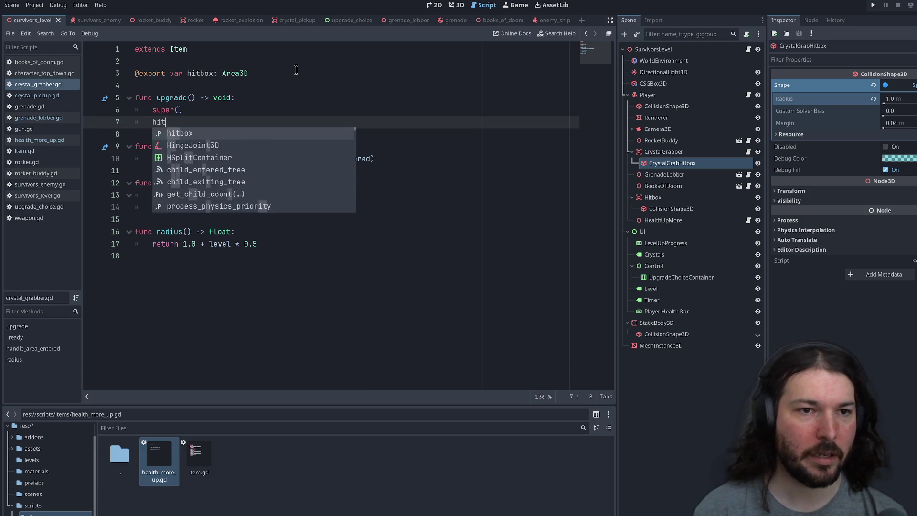
text(shap)
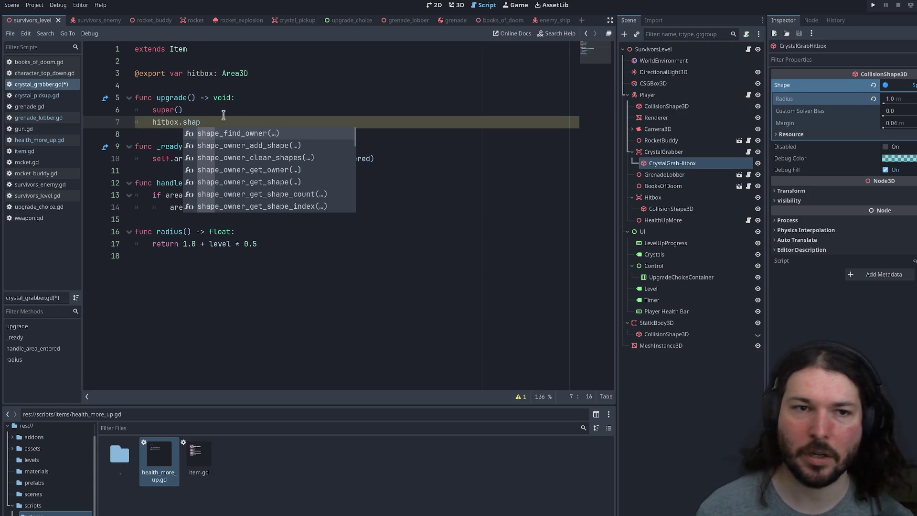
double_click(265, 73)
text(Collision)
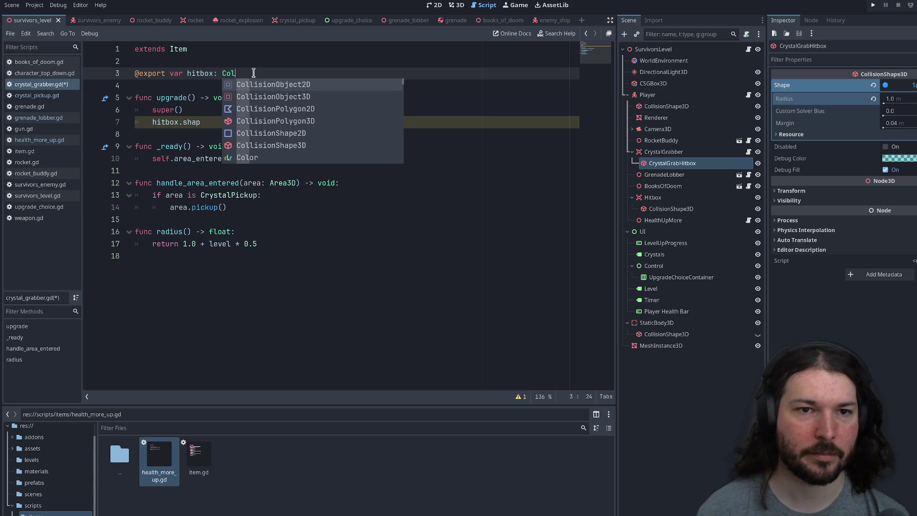
key(Down)
key(Down)
key(Down)
key(Return)
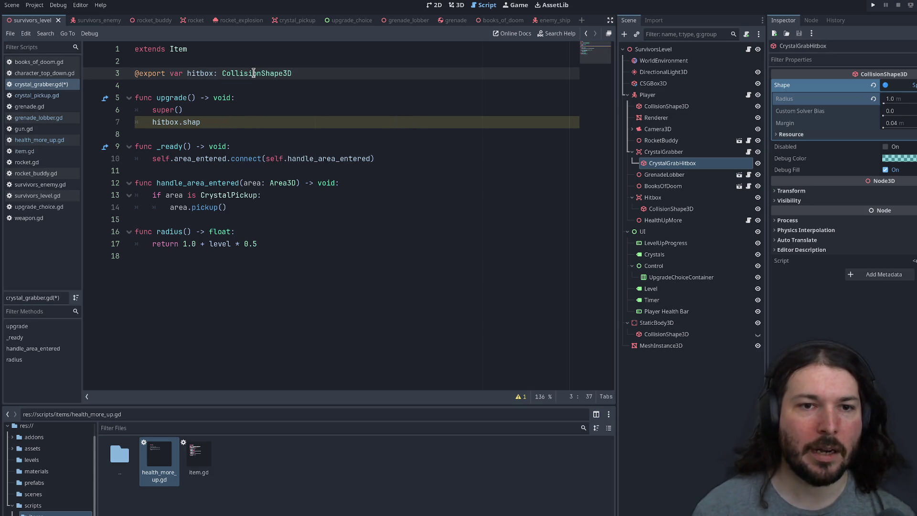
- Complete line 7 as 'hitbox.shape = SphereShape3D' and save the script
click(260, 122)
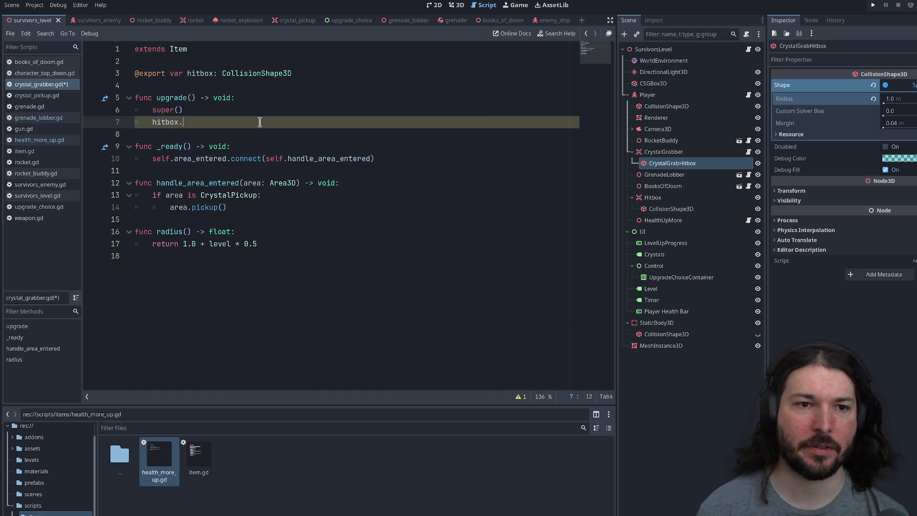
text(shape = )
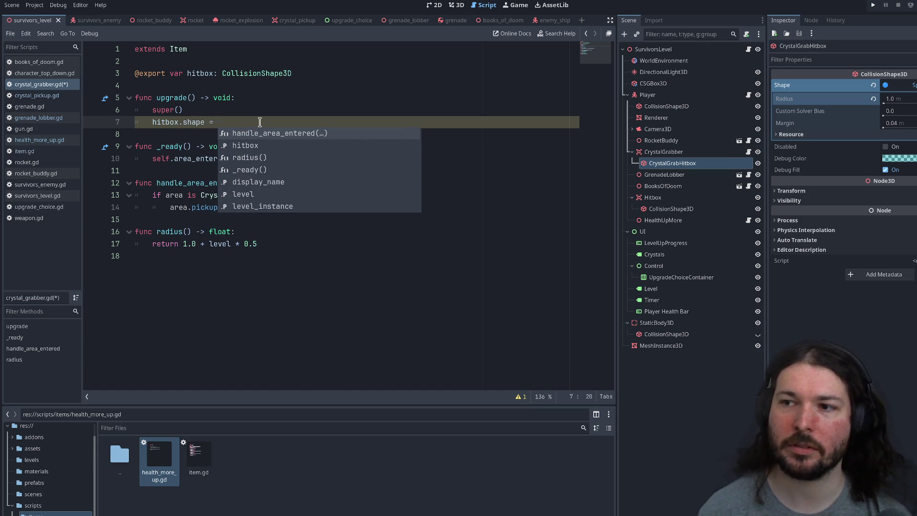
text(Sphere)
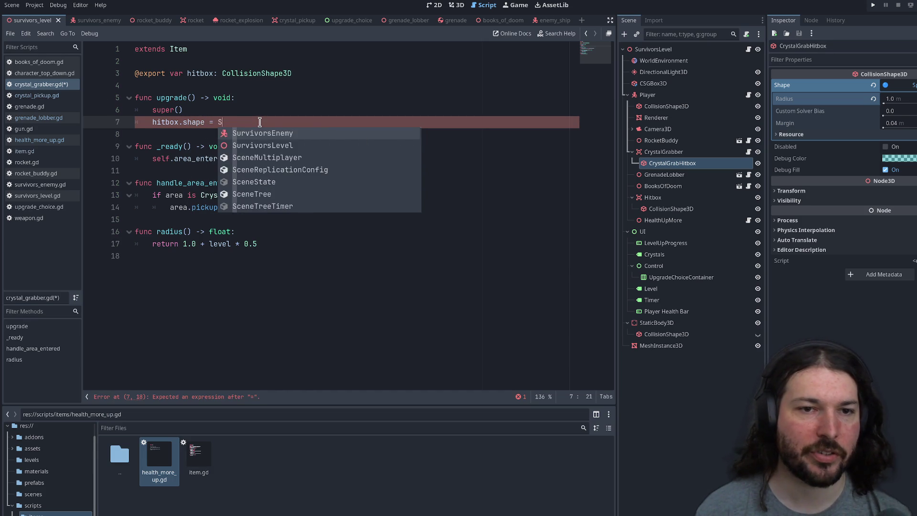
text(sh)
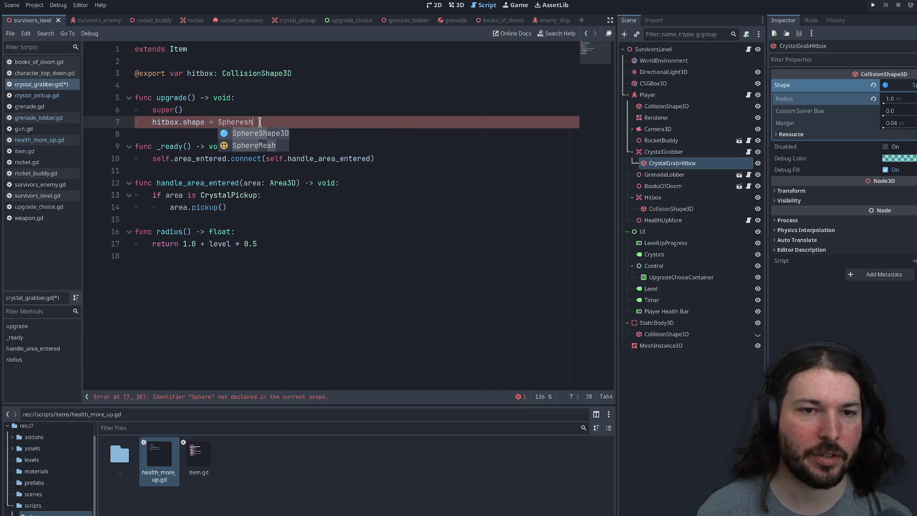
key(Return)
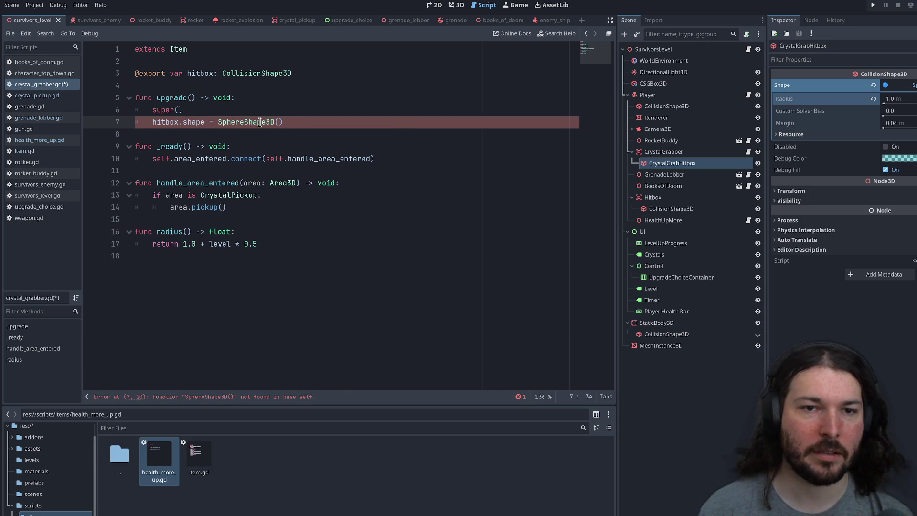
key(Down)
key(Down)
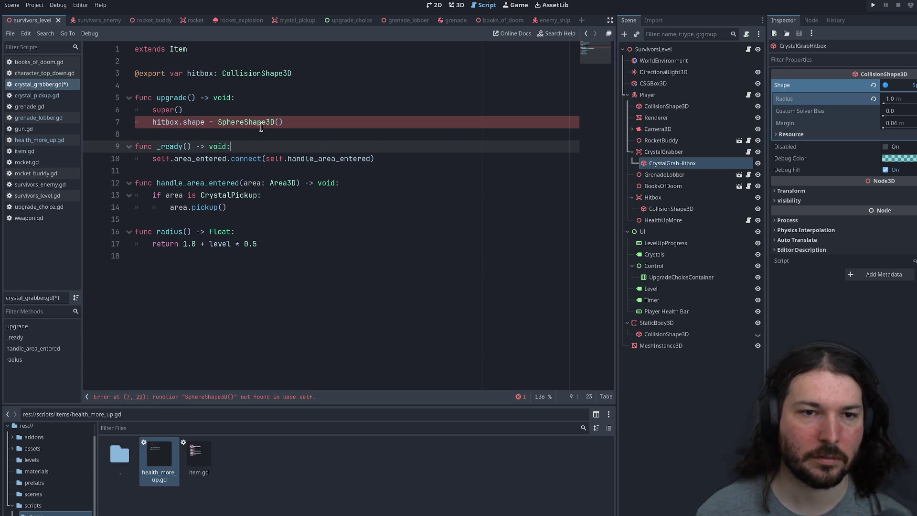
mouse_move(262, 125)
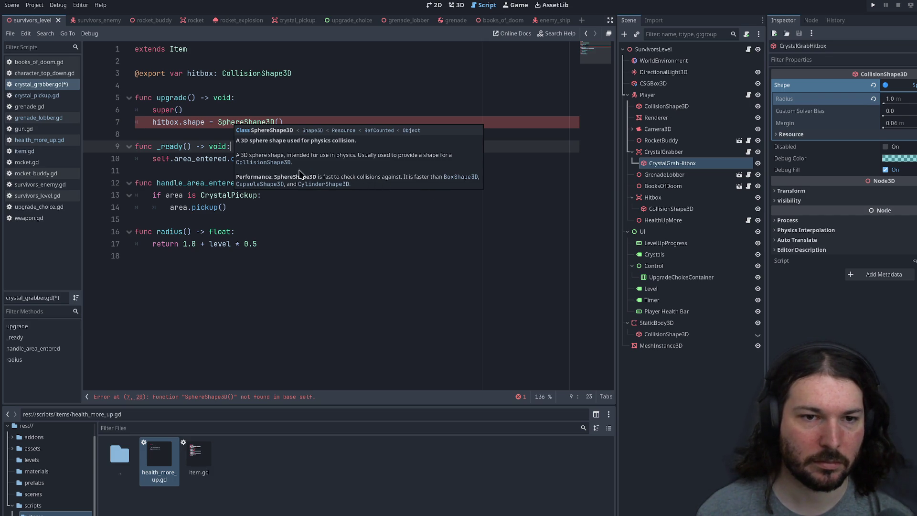
mouse_move(190, 124)
key(ctrl+s)
click(190, 130)
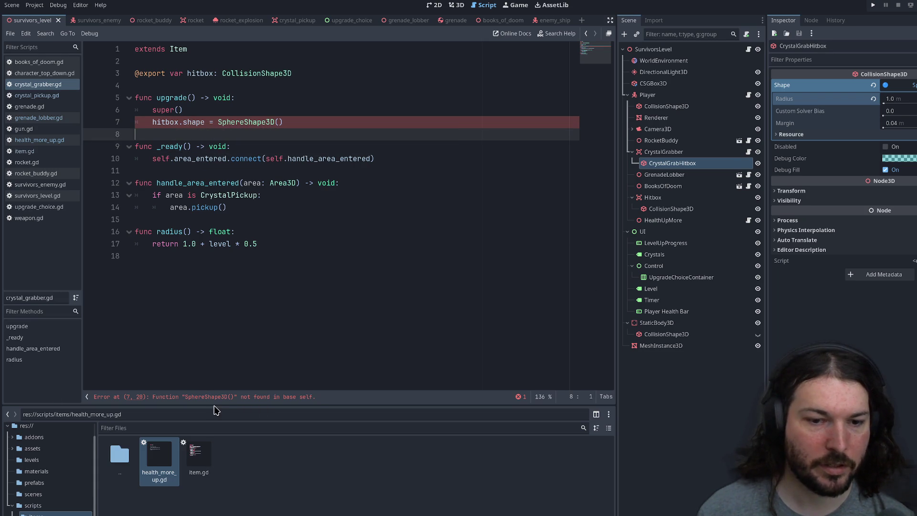
- Append .new() to the SphereShape3D assignment and try a Vector3() line below it
click(325, 126)
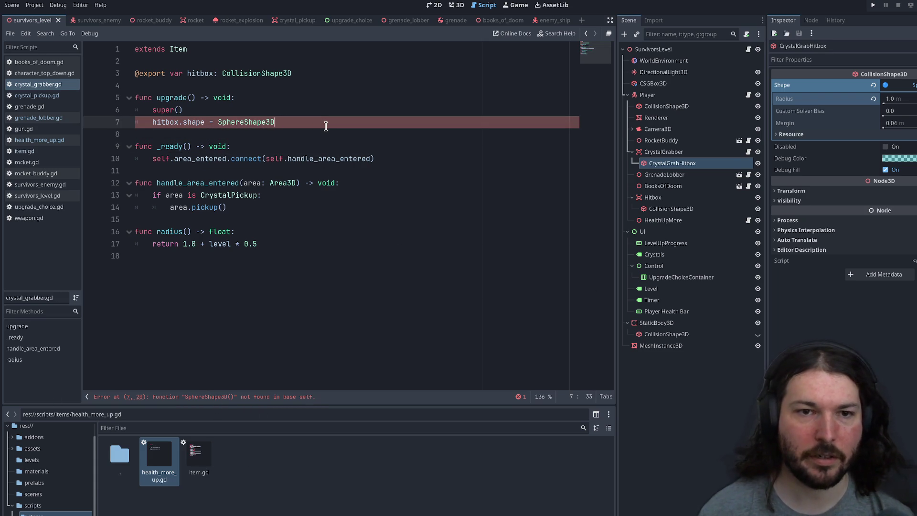
text(.new()
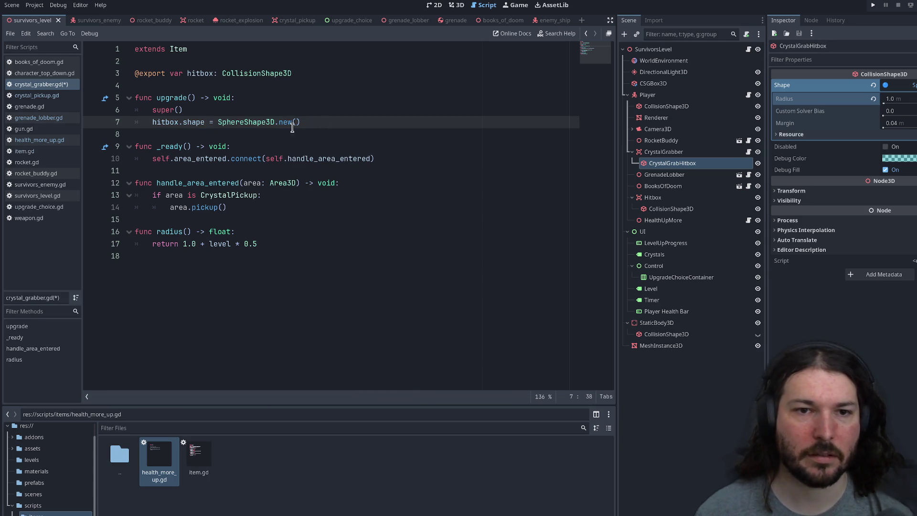
key(End)
key(Return)
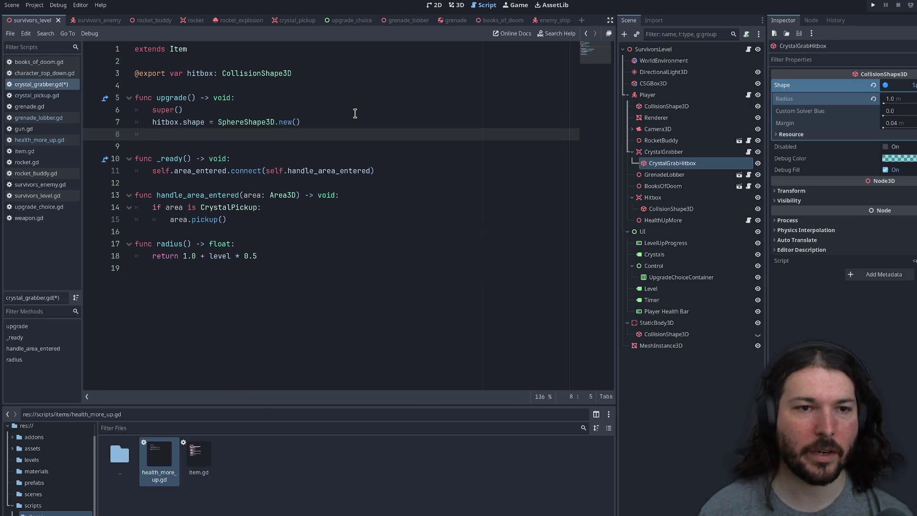
text(Vector3())
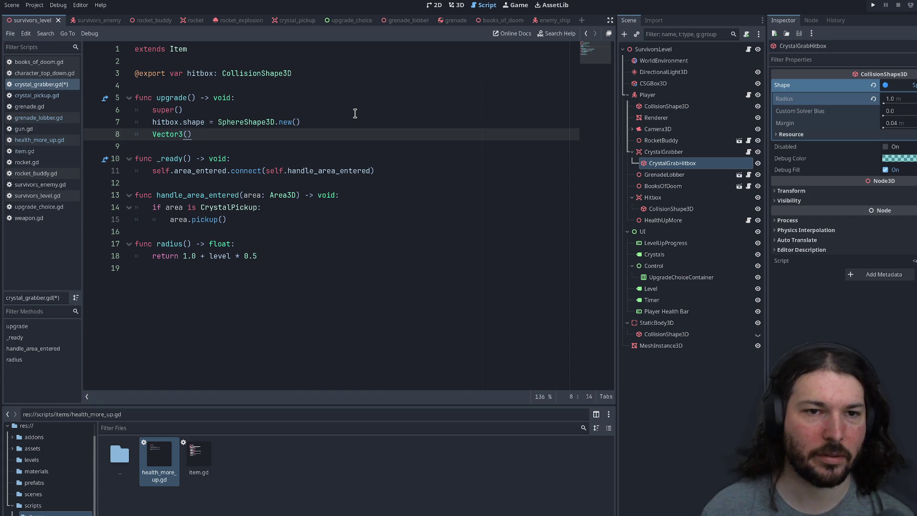
key(Up)
key(shift+End)
- Turn the trial line into Vector3.new(), then delete that line entirely
key(Right)
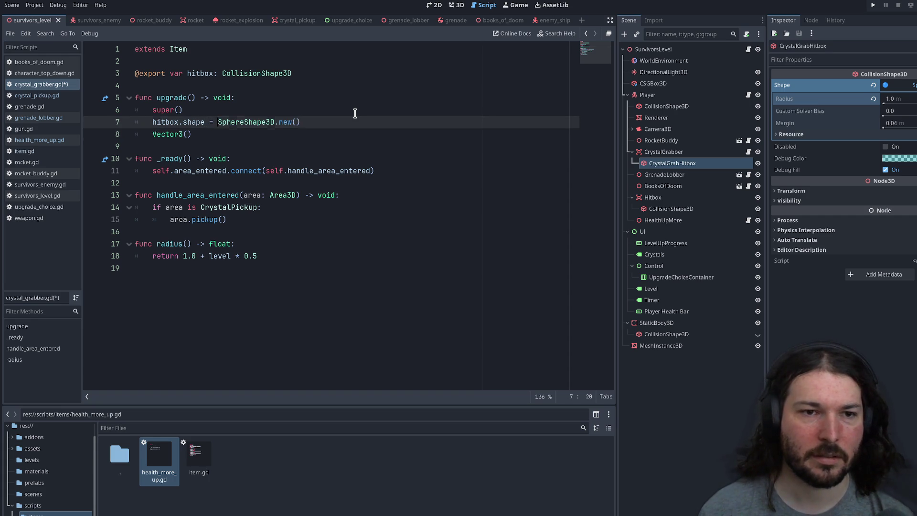
key(Down)
key(Left)
text(.new()
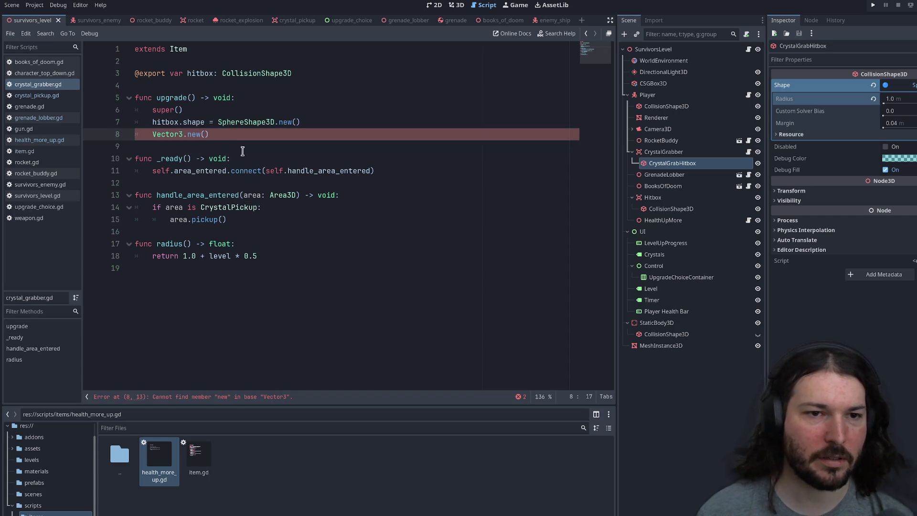
key(shift+Home)
key(BackSpace)
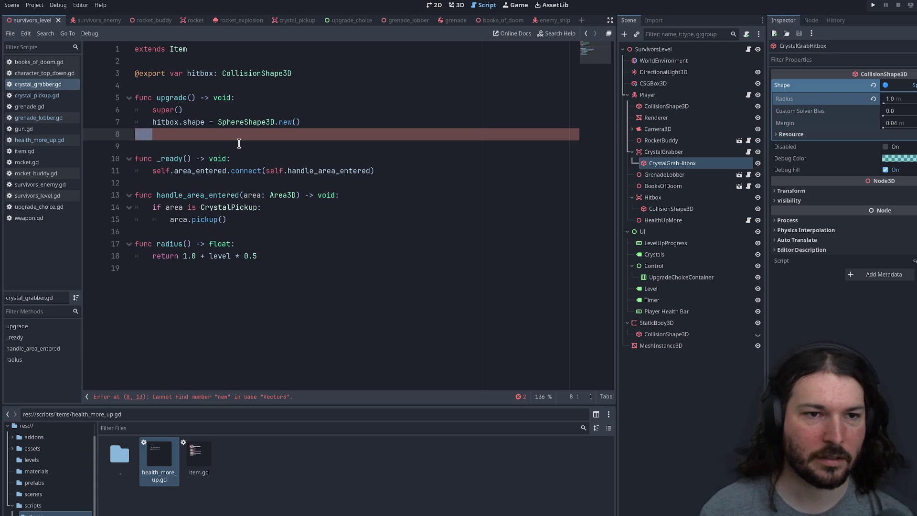
key(BackSpace)
key(Delete)
- Read the SphereShape3D and Vector3 class docs, then remove the temporary Vector3 line
ctrl+click(279, 121)
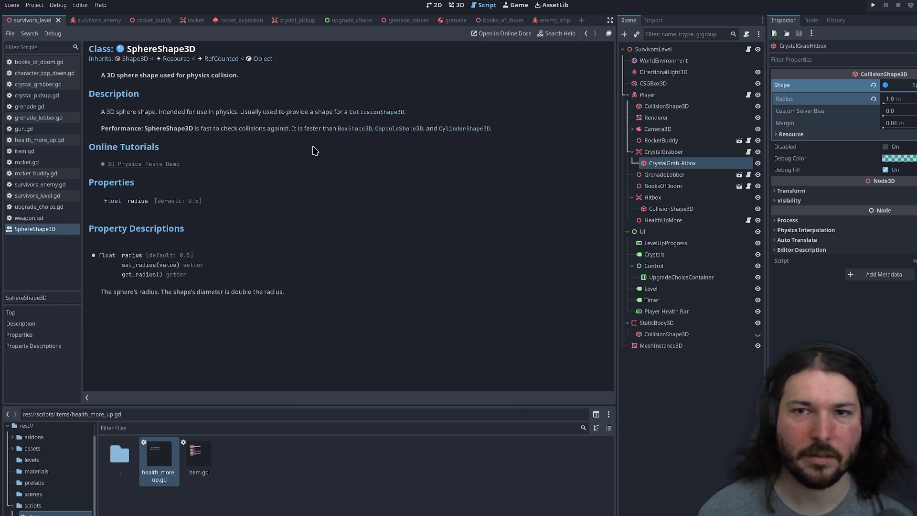
key(ctrl+w)
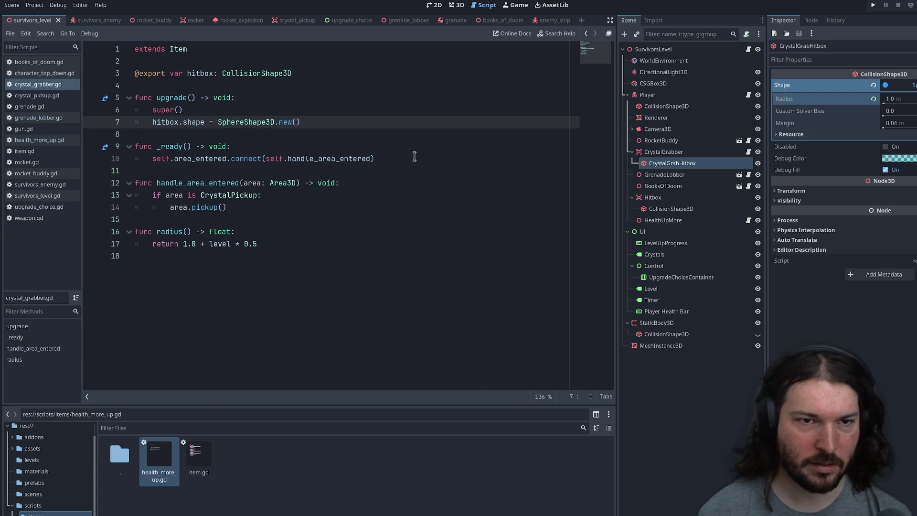
key(End)
key(Return)
text(Vector)
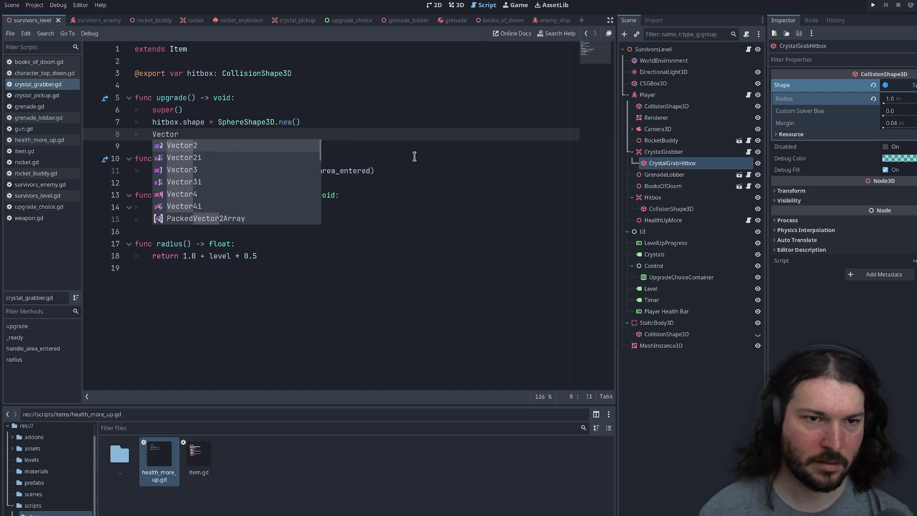
text(3)
ctrl+click(171, 135)
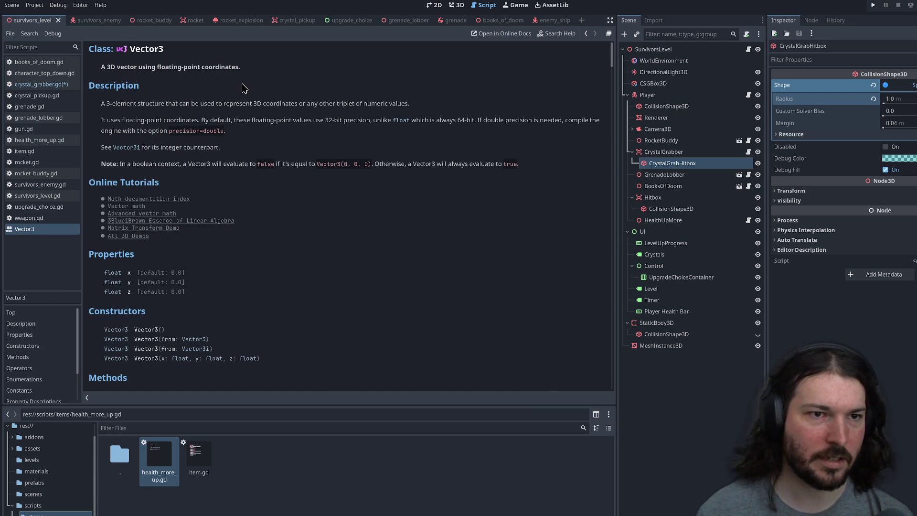
key(ctrl+w)
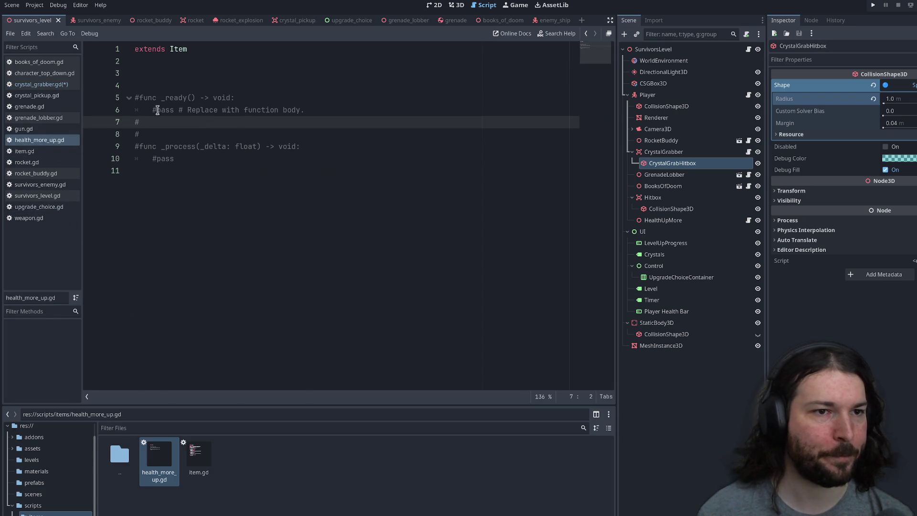
click(53, 86)
click(455, 131)
key(ctrl+shift+k)
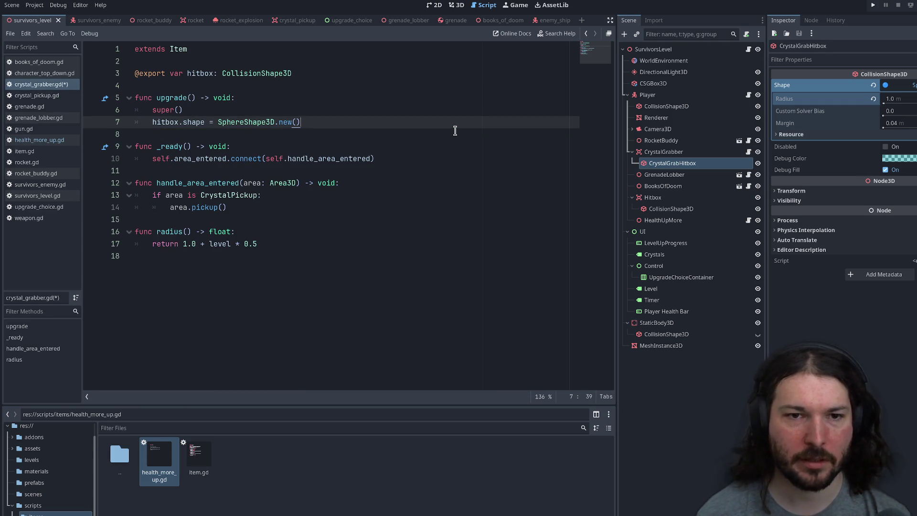
- Trim line 7 back to 'SphereShape3D.', recheck its docs, and compare grenade_lobber.gd's upgrade code
key(BackSpace)
key(BackSpace)
key(BackSpace)
text(D.)
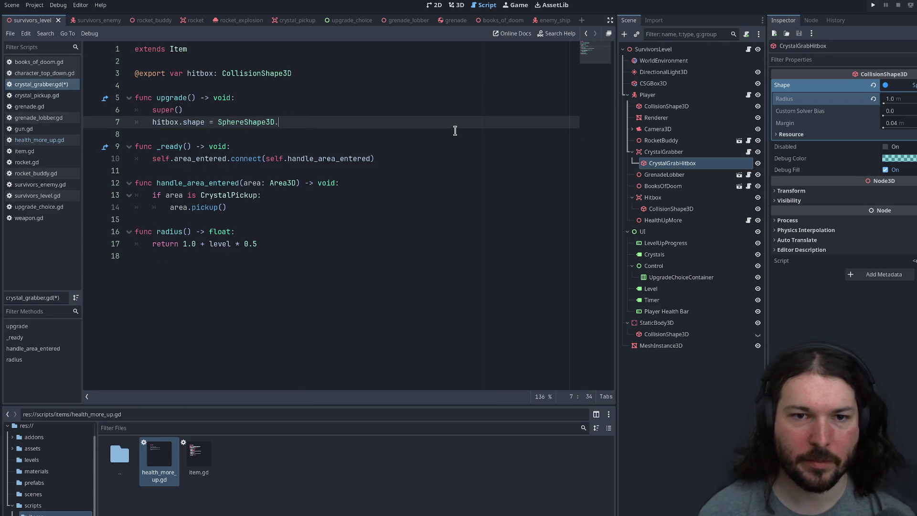
click(317, 98)
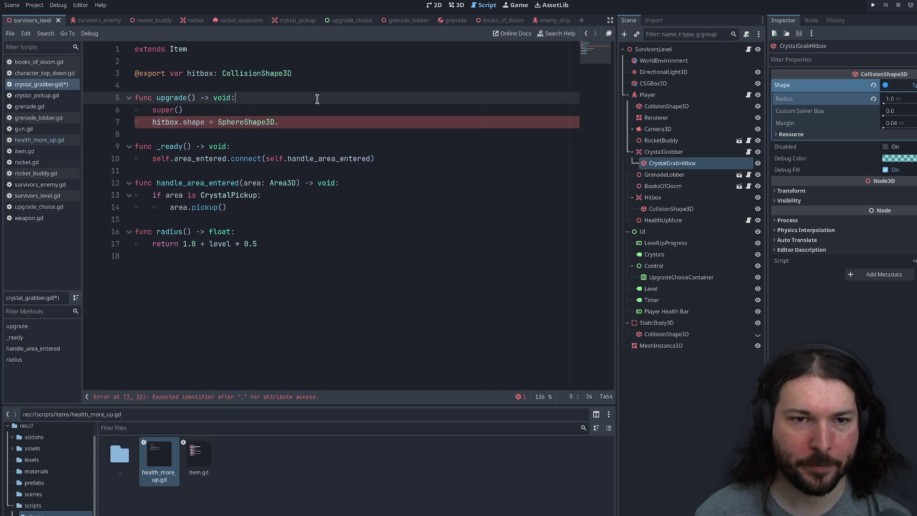
ctrl+click(249, 122)
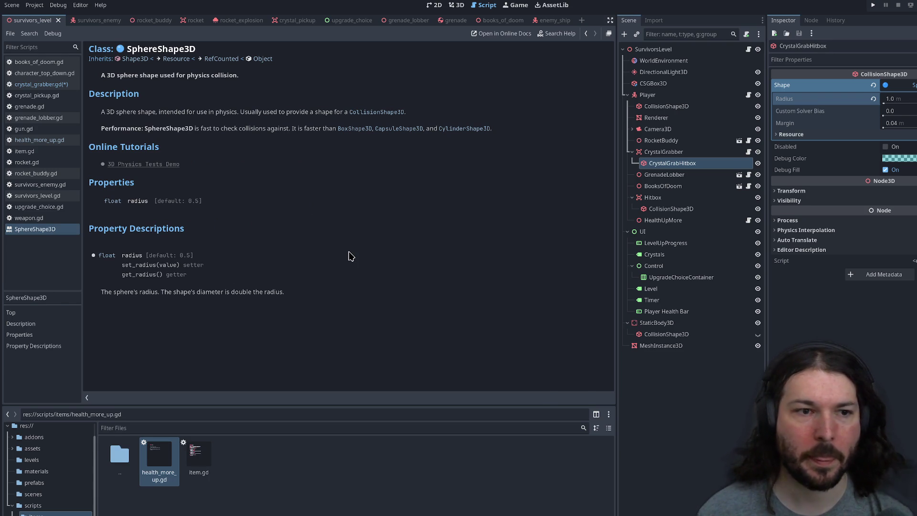
key(ctrl+w)
click(352, 206)
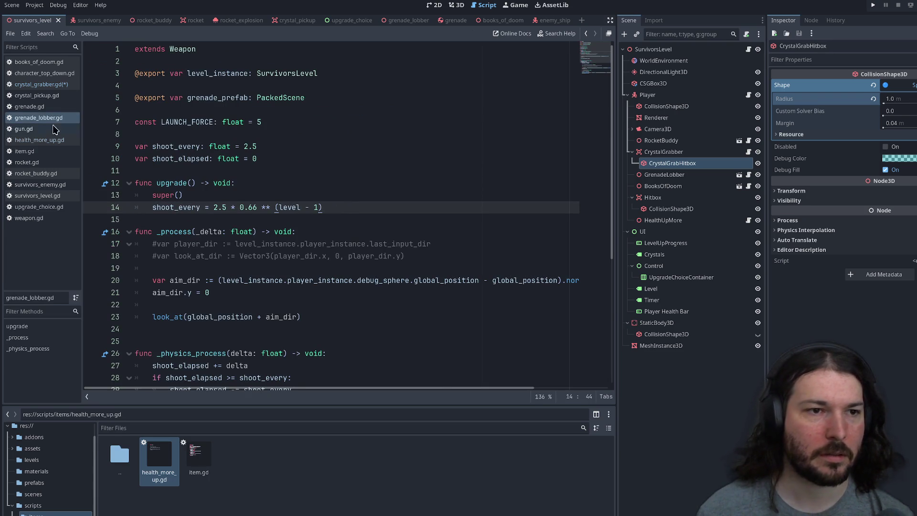
click(41, 84)
click(402, 150)
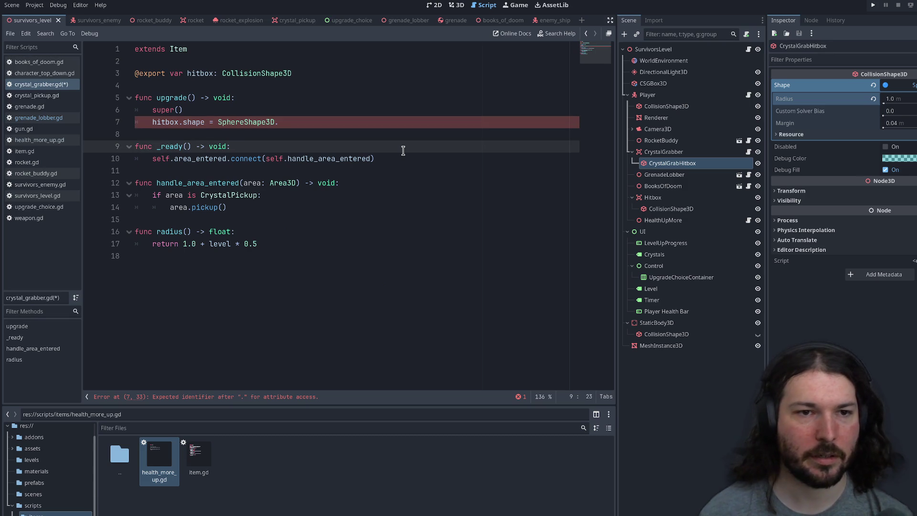
- Declare 'var shape: SphereShape3D = SphereShape3D.new()' after super() in upgrade()
key(Up)
key(Up)
key(Up)
key(Return)
text(var shae)
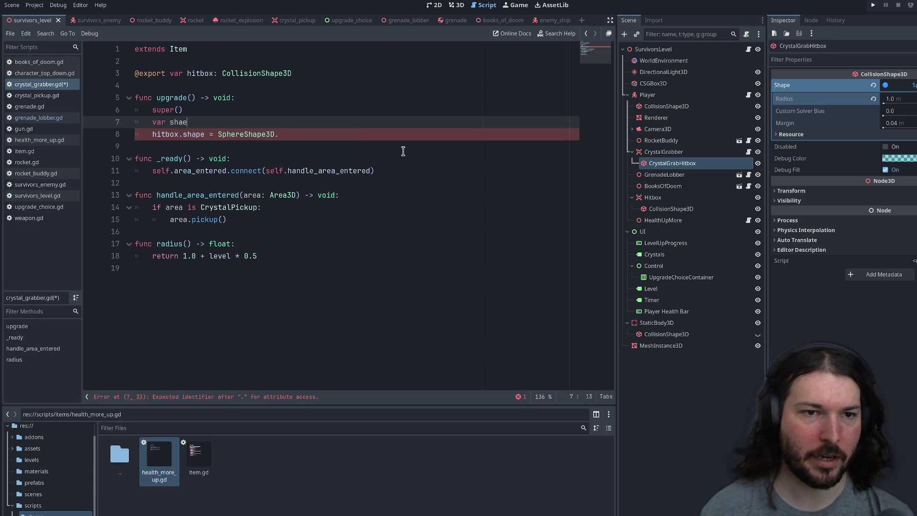
text( :)
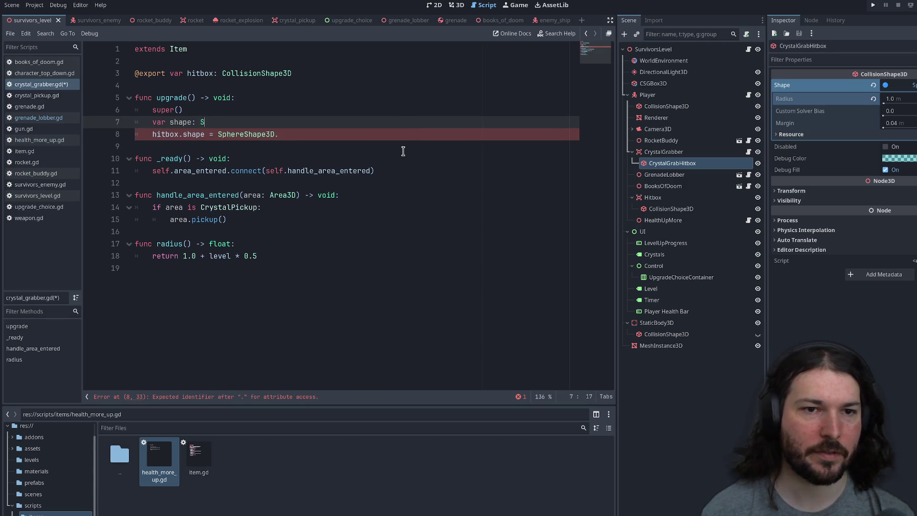
text(phereSh)
key(Return)
text(= Sph)
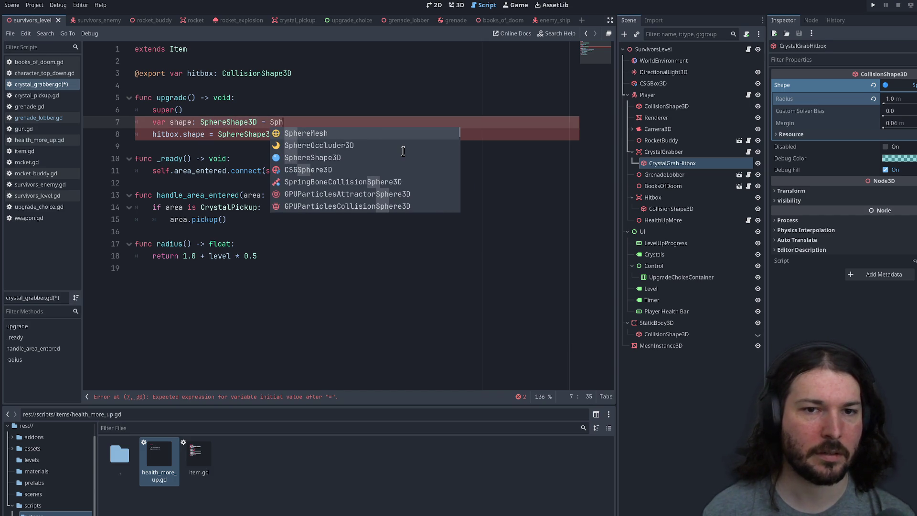
key(Down)
key(Down)
key(Return)
text(.)
key(Return)
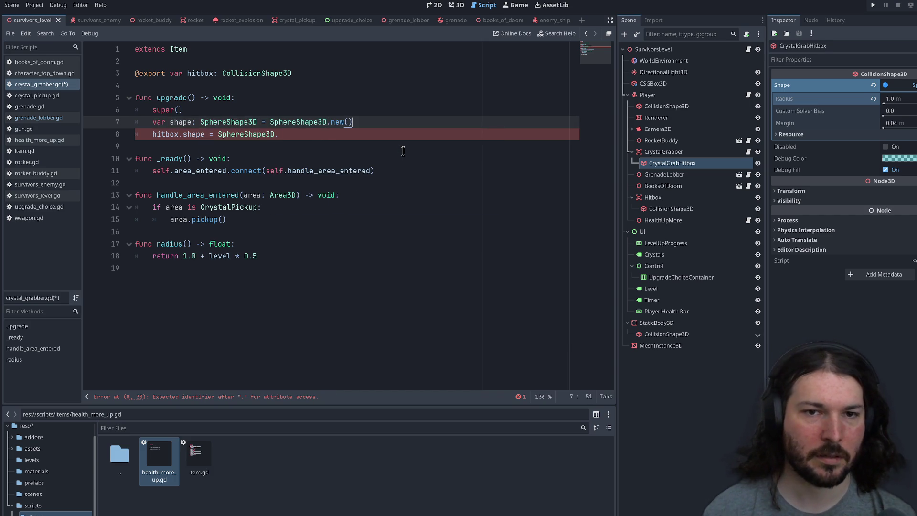
- Make the hitbox line read 'hitbox.shape = shape'
key(Down)
key(ctrl+BackSpace)
key(ctrl+BackSpace)
text(shja)
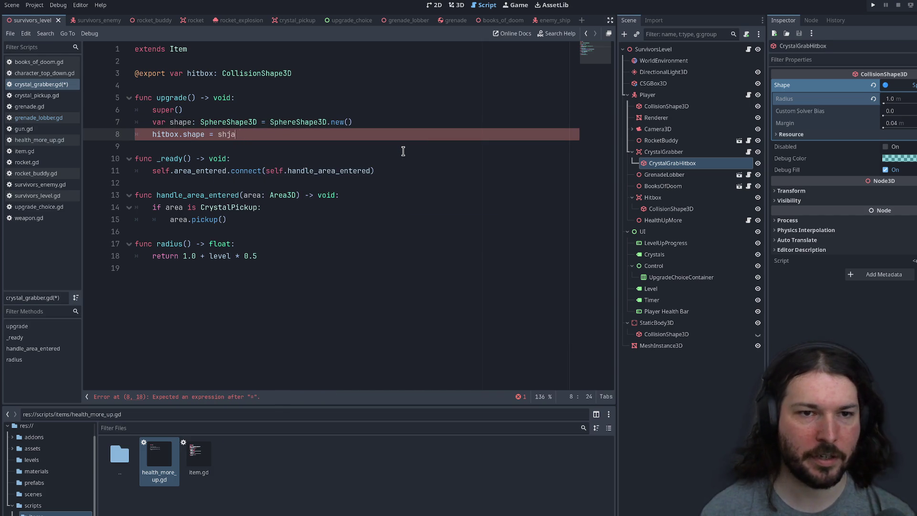
key(BackSpace)
key(Return)
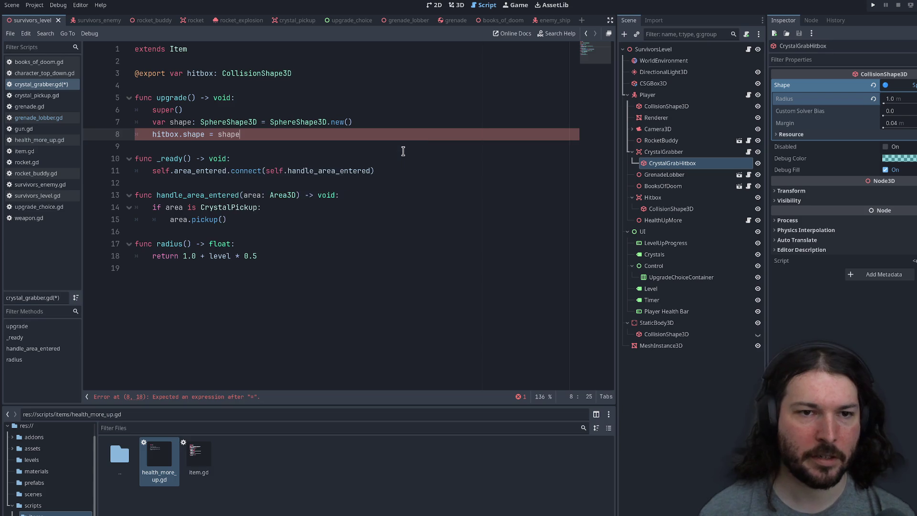
- Insert 'shape.radius = radius()' above the hitbox assignment and save crystal_grabber.gd
key(ctrl+shift+Return)
text(shap.)
key(BackSpace)
text(e.radius =)
key(Return)
text(= )
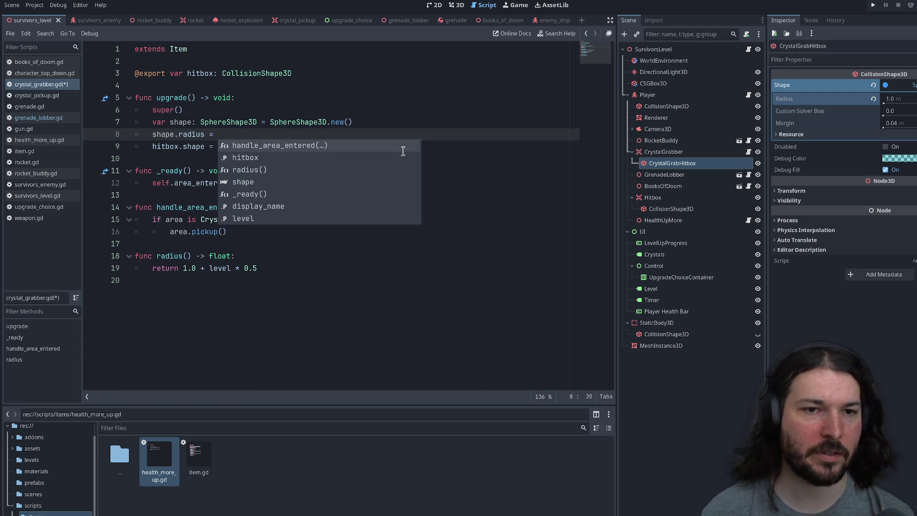
text(ra)
key(Return)
key(ctrl+s)
key(Down)
key(Down)
key(Down)
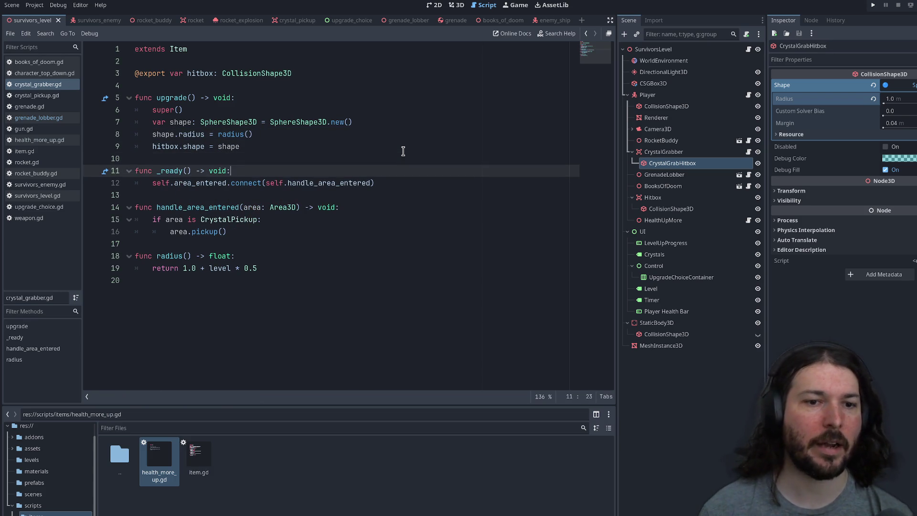
key(Down)
key(Down)
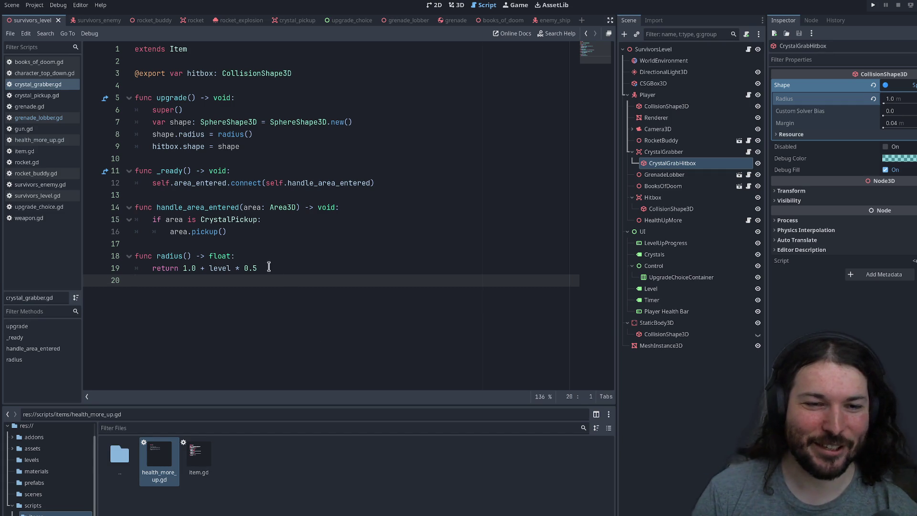
click(227, 233)
click(212, 197)
click(225, 157)
click(198, 88)
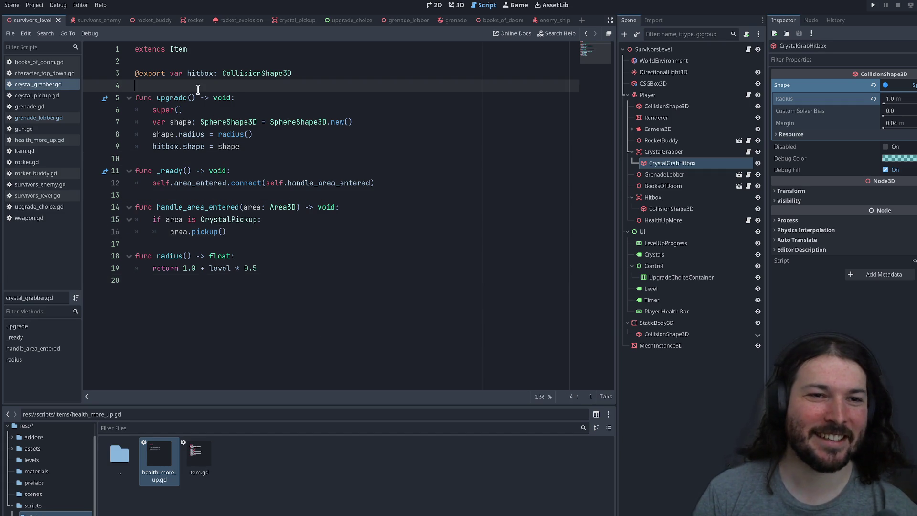
click(190, 300)
click(201, 62)
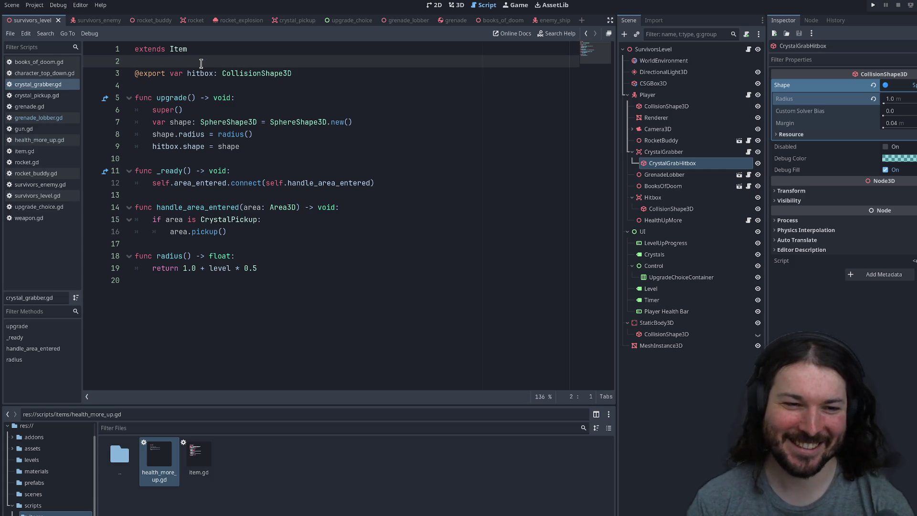
click(208, 312)
click(194, 245)
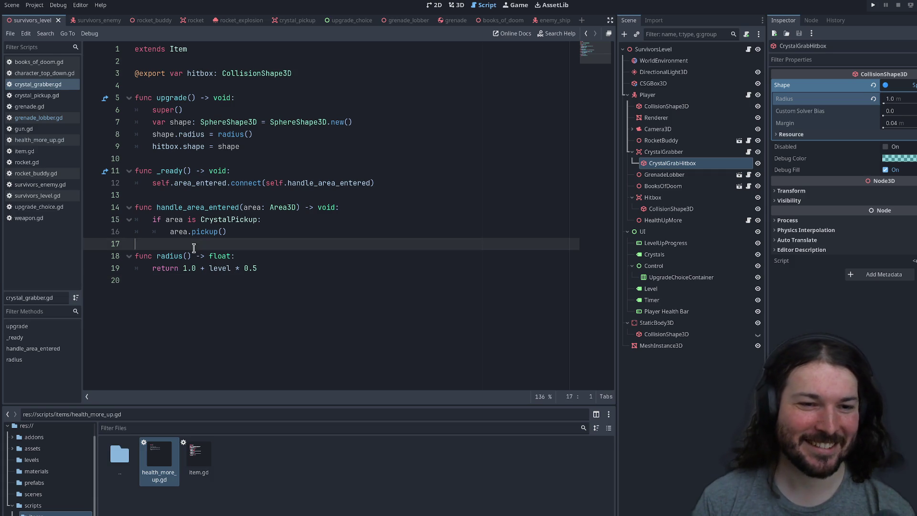
click(198, 158)
click(205, 84)
click(201, 62)
click(198, 85)
click(152, 159)
click(174, 196)
click(173, 242)
click(166, 280)
click(175, 244)
click(174, 195)
click(180, 160)
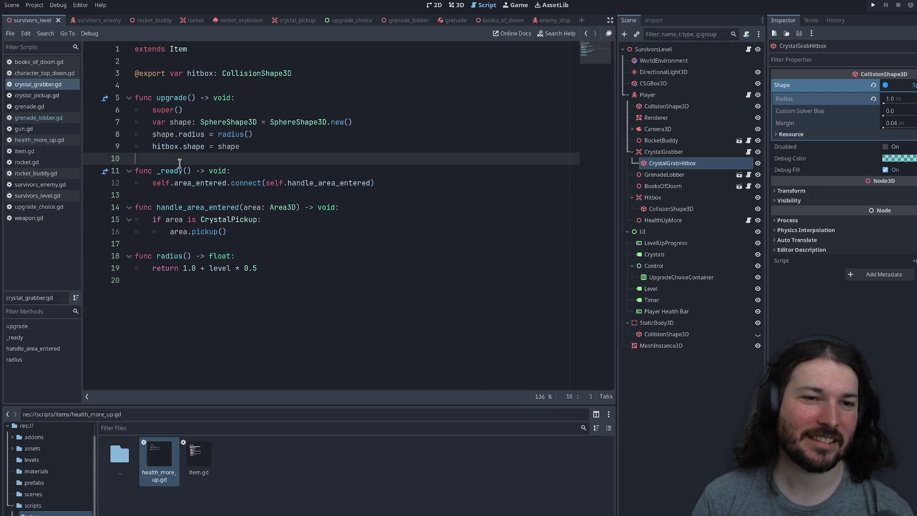
click(180, 84)
click(184, 73)
click(184, 62)
click(181, 85)
click(174, 156)
click(175, 196)
click(184, 243)
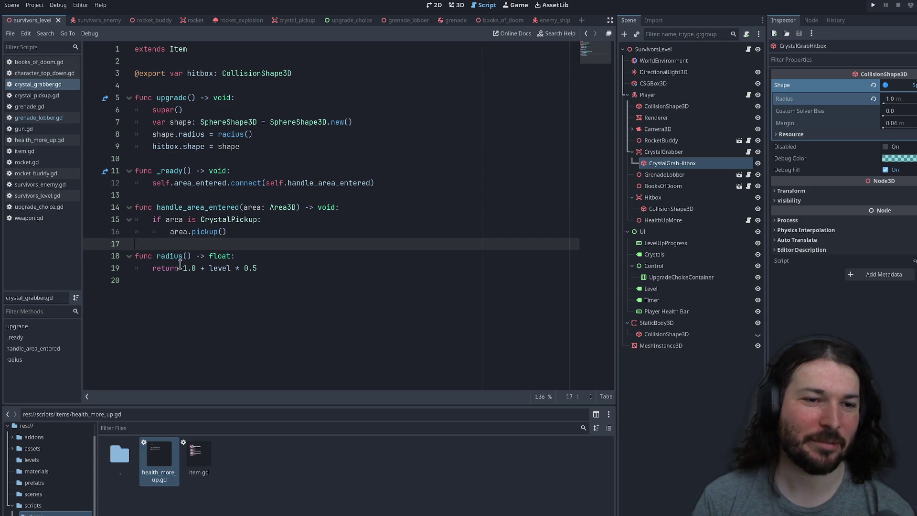
click(178, 280)
click(171, 245)
click(173, 196)
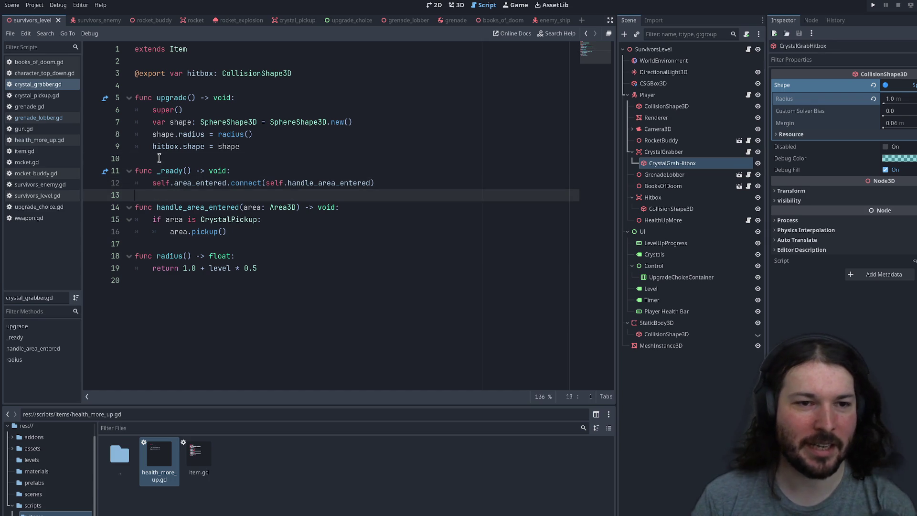
click(174, 159)
click(155, 86)
click(165, 62)
click(172, 85)
click(169, 62)
click(172, 159)
click(169, 196)
click(163, 231)
click(164, 245)
click(165, 284)
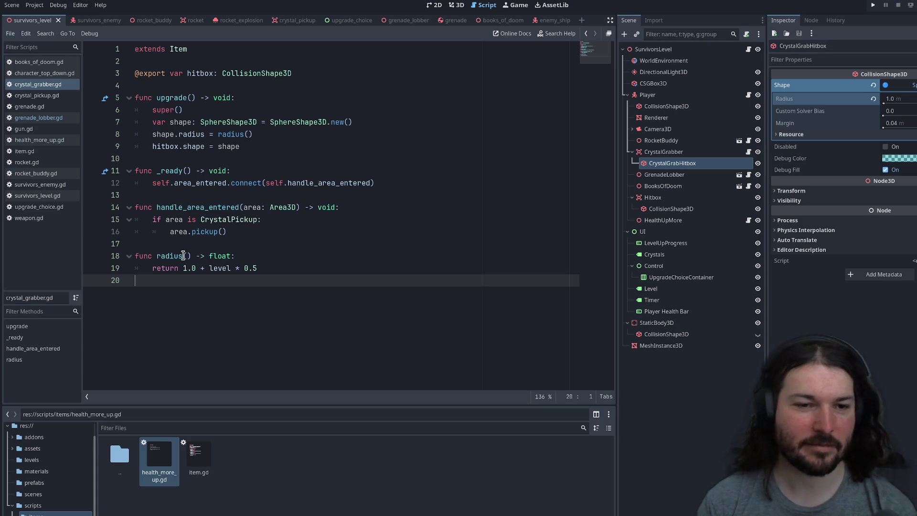
key(ctrl+a)
key(Escape)
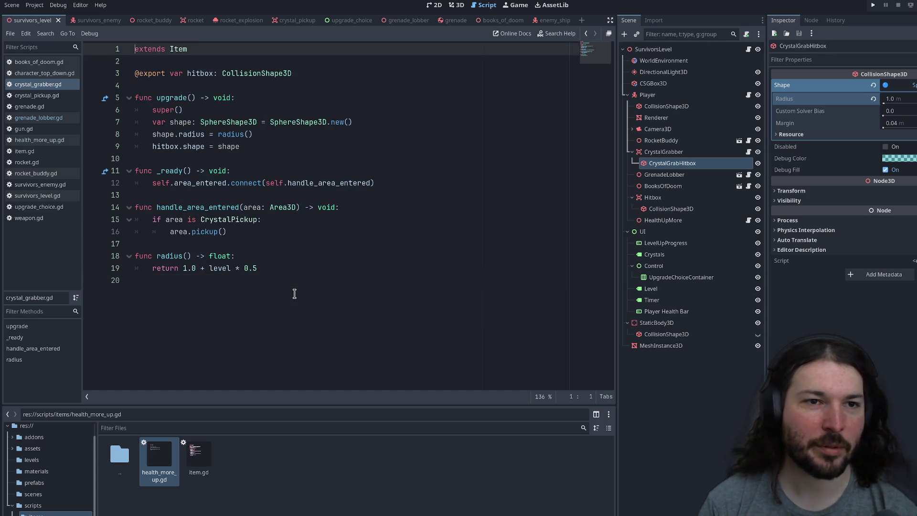
key(ctrl+a)
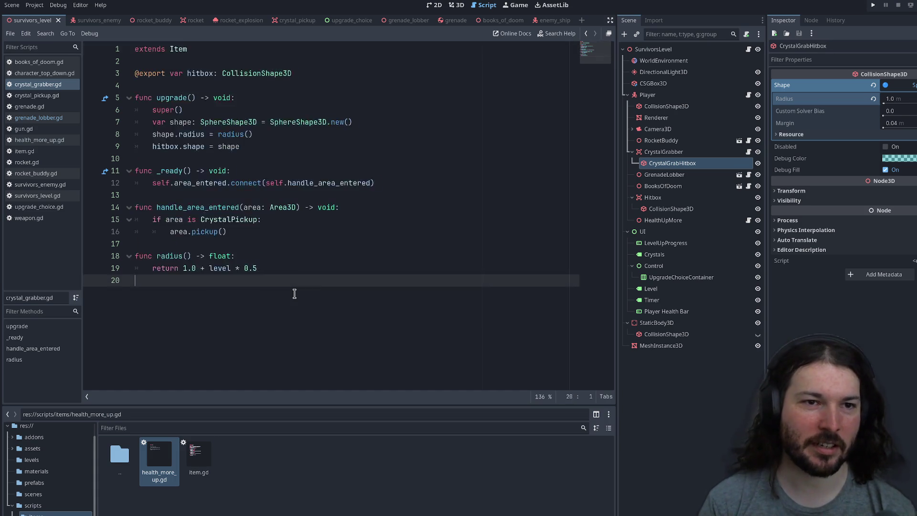
key(Escape)
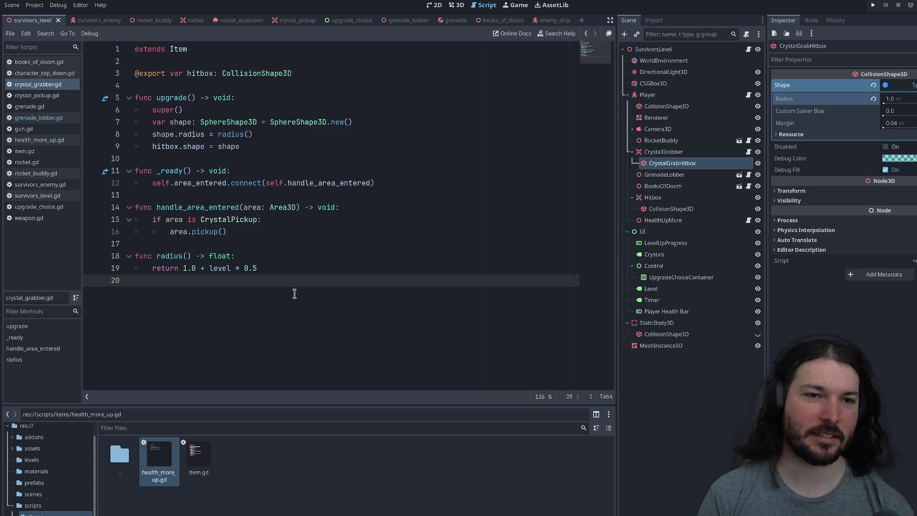
key(ctrl+a)
key(Left)
key(ctrl+End)
key(ctrl+a)
key(Escape)
key(ctrl+Home)
key(ctrl+a)
key(Escape)
key(ctrl+a)
key(Escape)
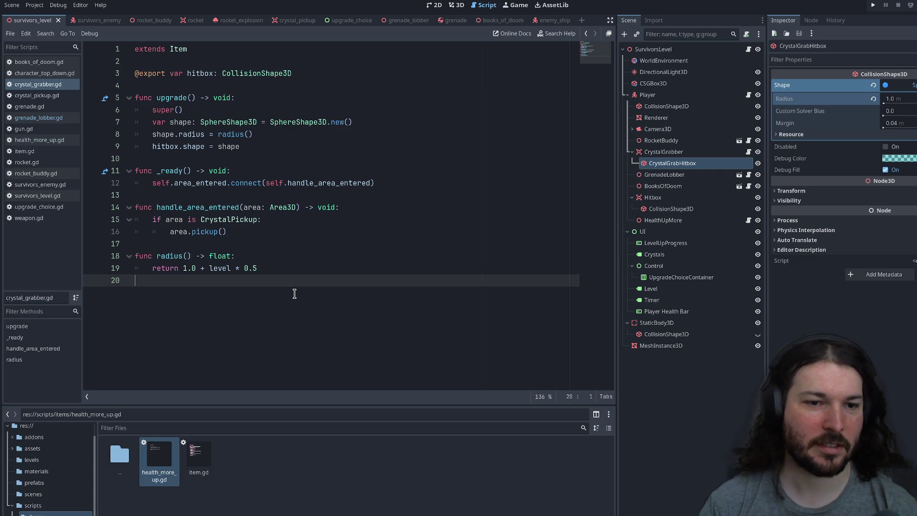
click(252, 245)
click(234, 198)
click(213, 159)
click(211, 85)
click(209, 62)
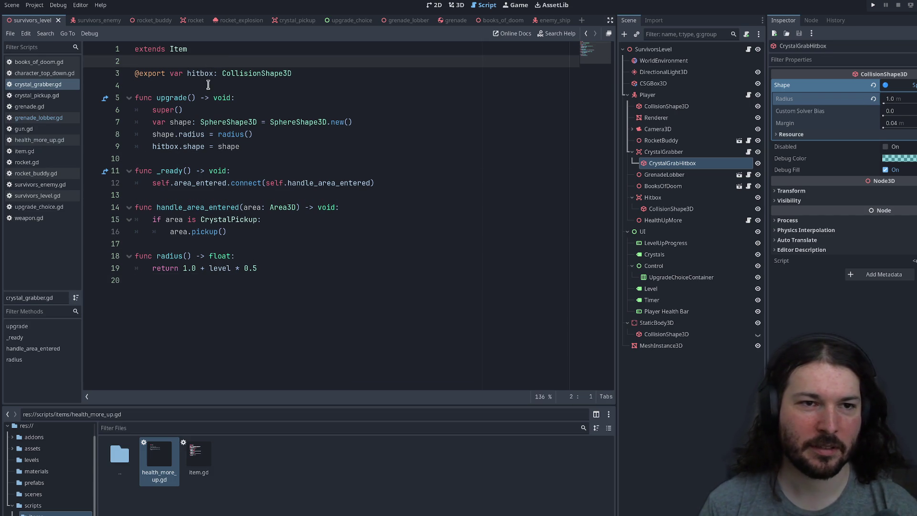
click(208, 84)
click(294, 328)
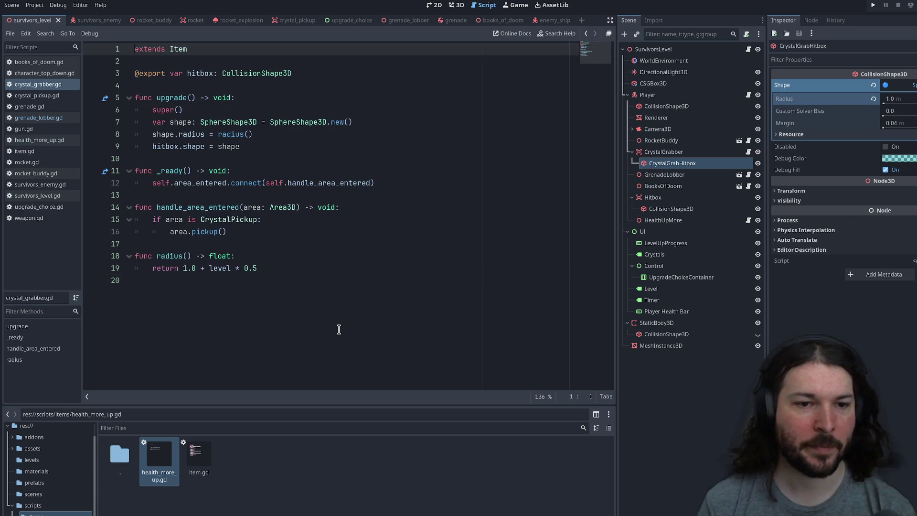
key(ctrl+a)
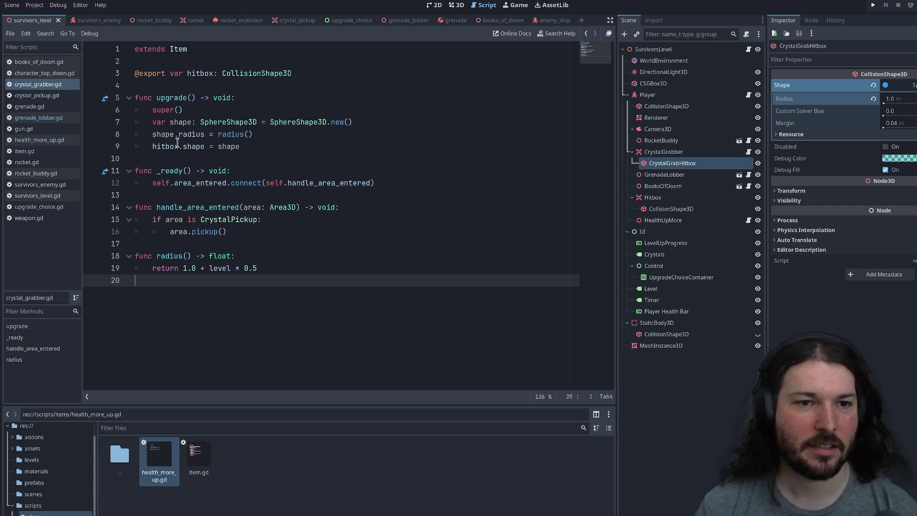
click(191, 159)
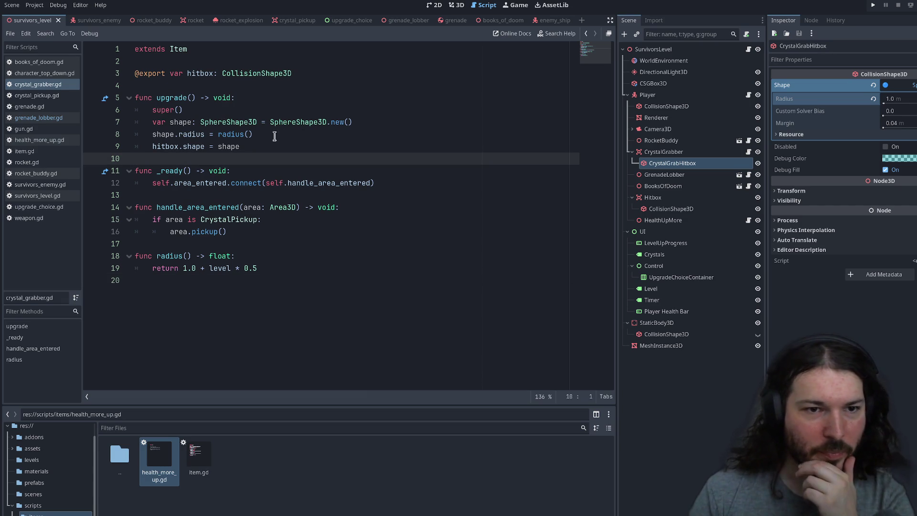
click(321, 138)
key(ctrl+z)
key(ctrl+z)
key(ctrl+z)
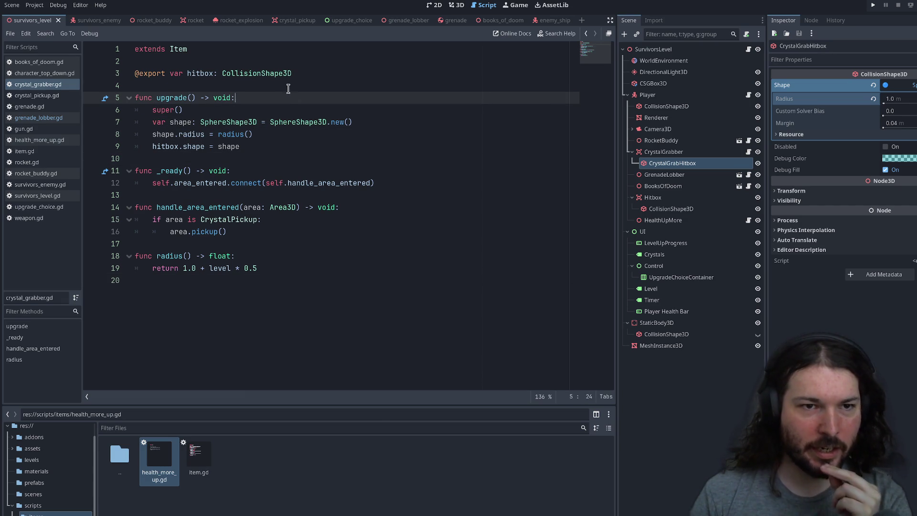
key(ctrl+shift+z)
key(ctrl+shift+z)
key(ctrl+shift+z)
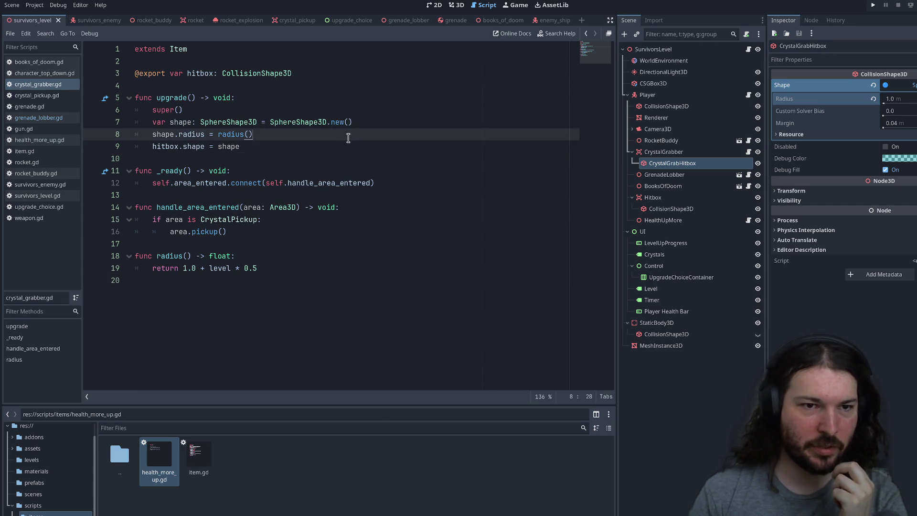
- Below the hitbox.shape line, begin print("Sucking the crystals from %s" % in upgrade()
click(347, 147)
key(Return)
text(print()
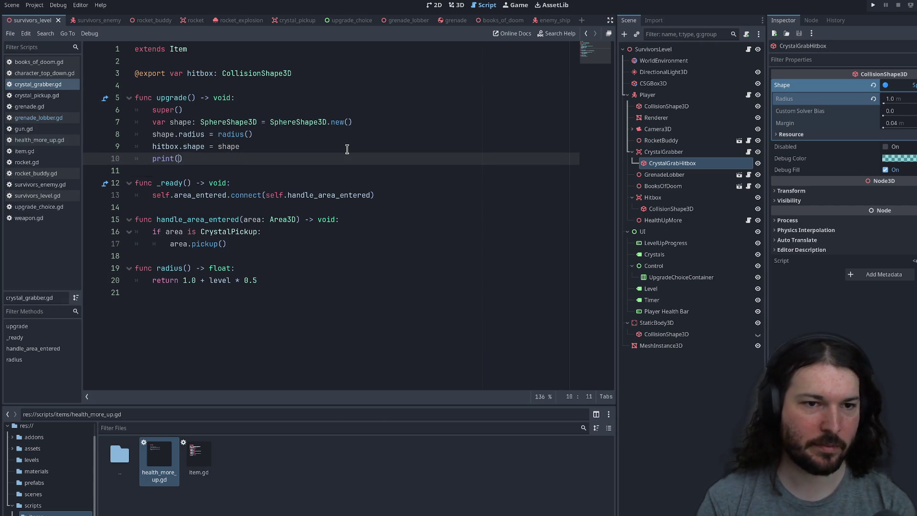
text("S)
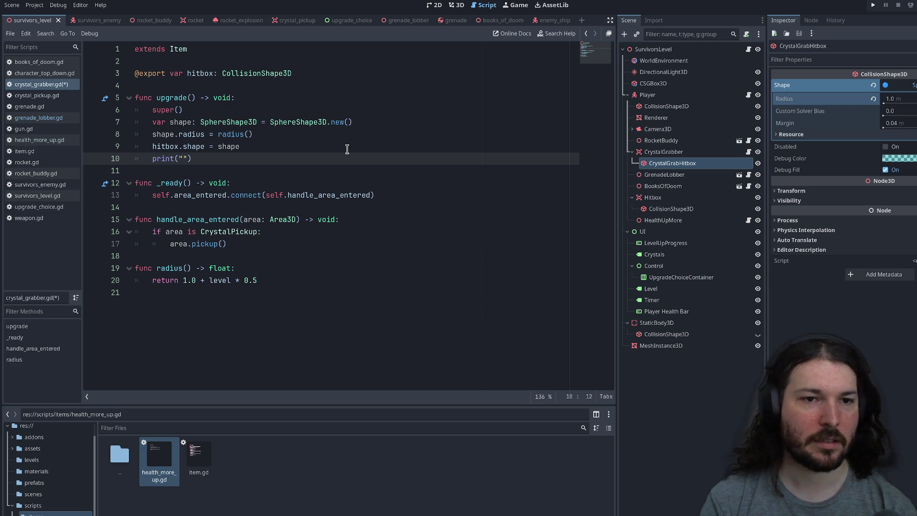
text(ucking the crystals from %)
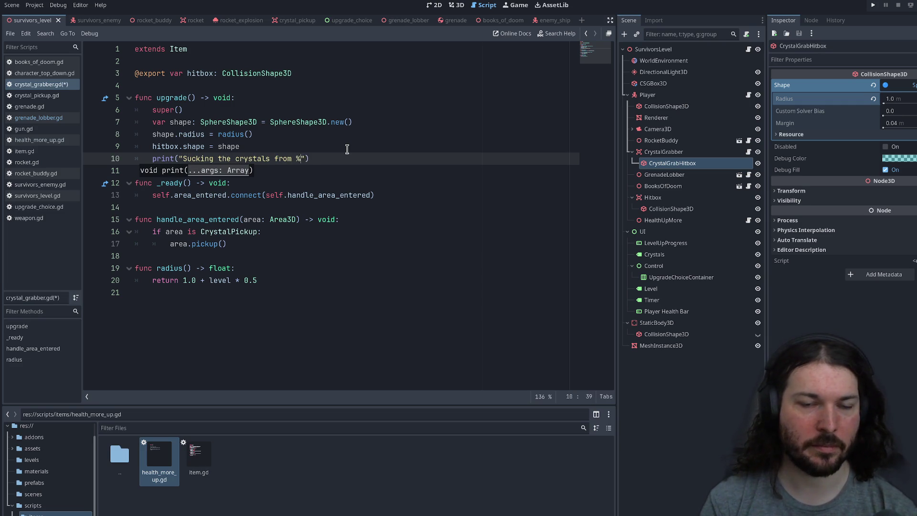